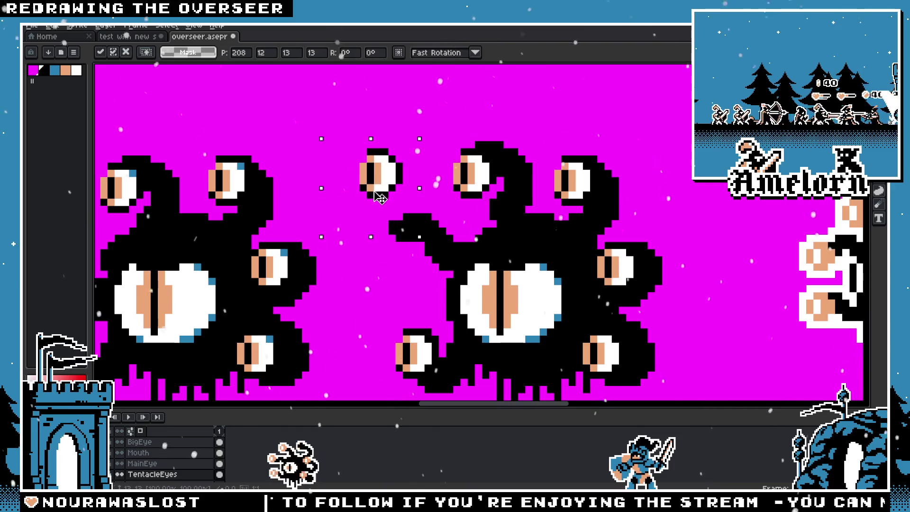
Move the loose tentacle eye up-left onto the second overseer's left tentacle and commit it
drag(407, 278, 367, 174)
key(ctrl+d)
scroll(327, 238, down, 2)
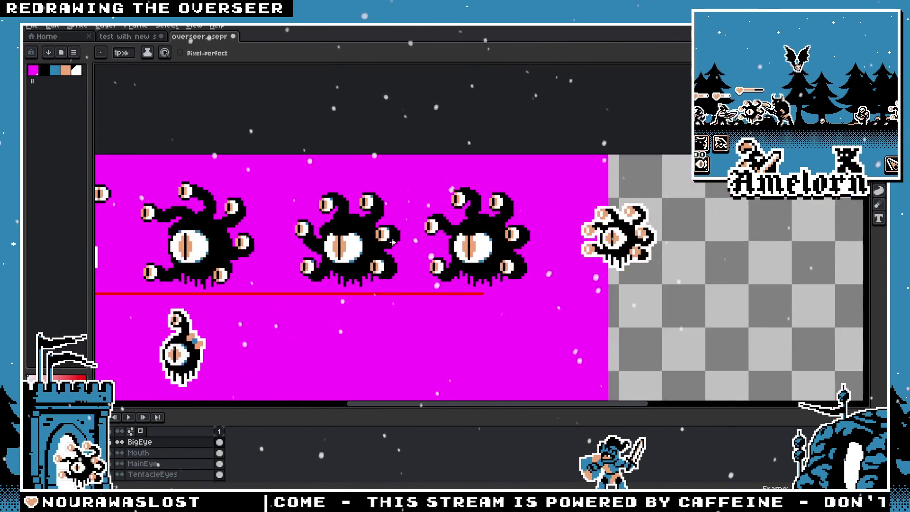
scroll(327, 238, down, 1)
scroll(342, 235, up, 2)
scroll(350, 231, up, 1)
key(b)
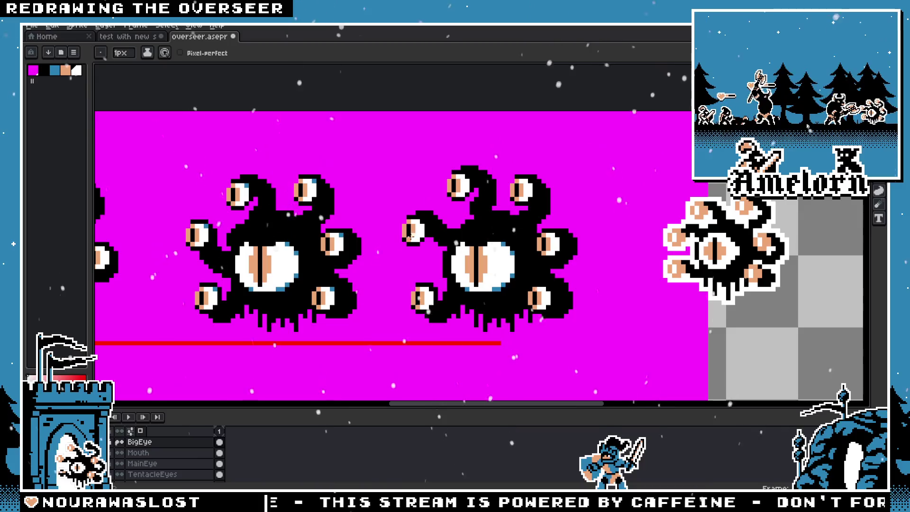
scroll(410, 237, up, 1)
scroll(410, 238, up, 1)
scroll(409, 193, up, 2)
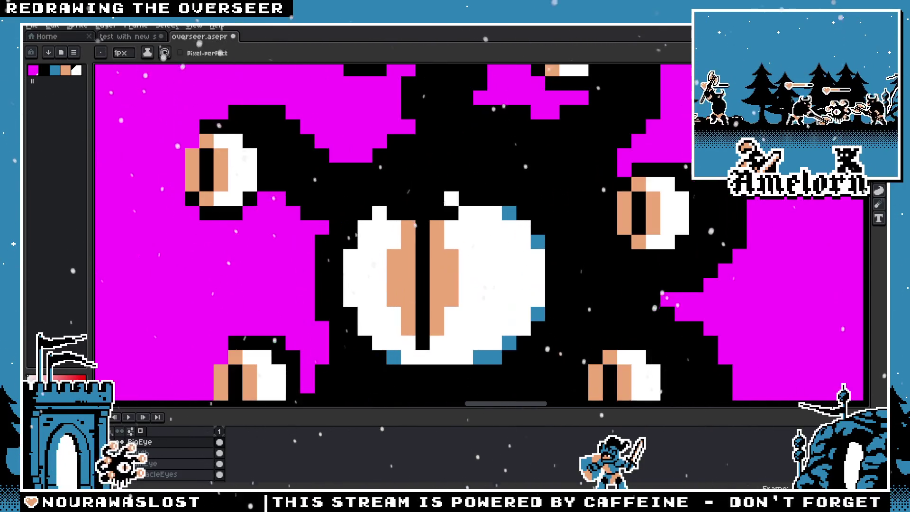
scroll(408, 192, down, 2)
scroll(408, 192, down, 1)
Pan the view left across the overseers to review the placement
key(space)
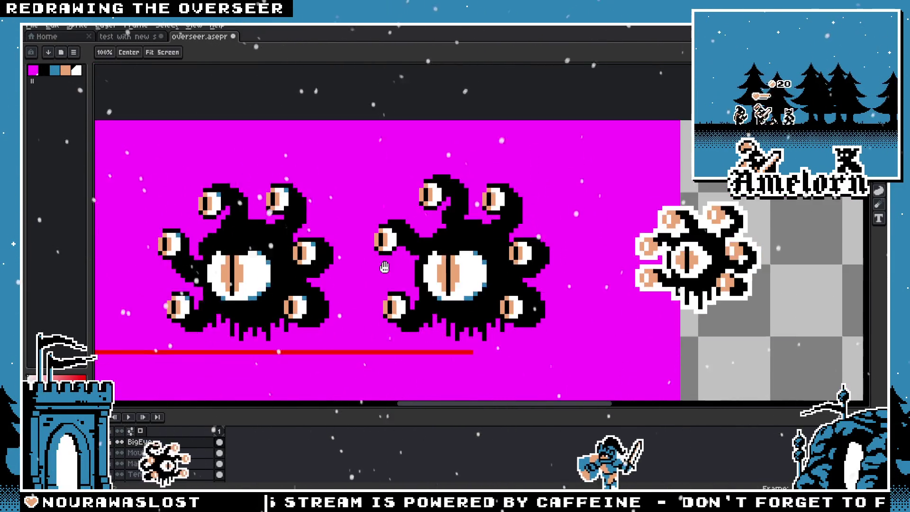
scroll(384, 267, up, 2)
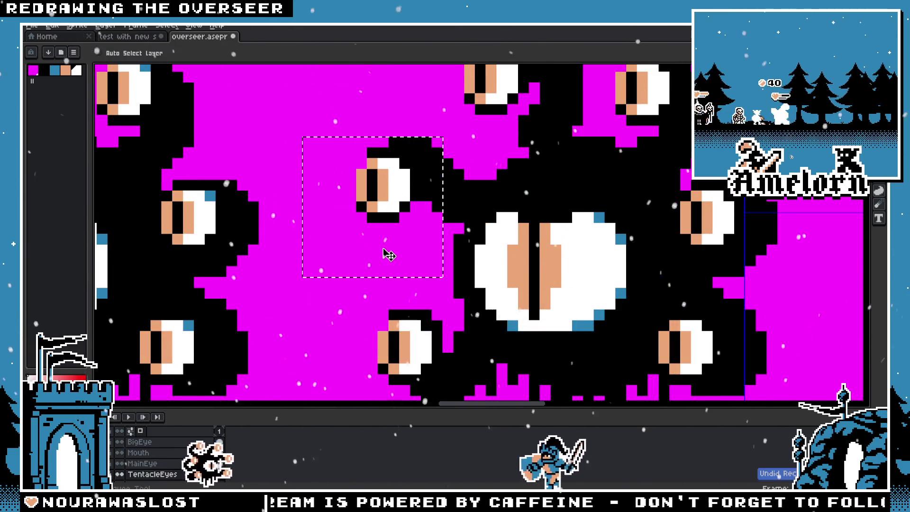
scroll(386, 254, down, 3)
key(b)
scroll(455, 235, up, 3)
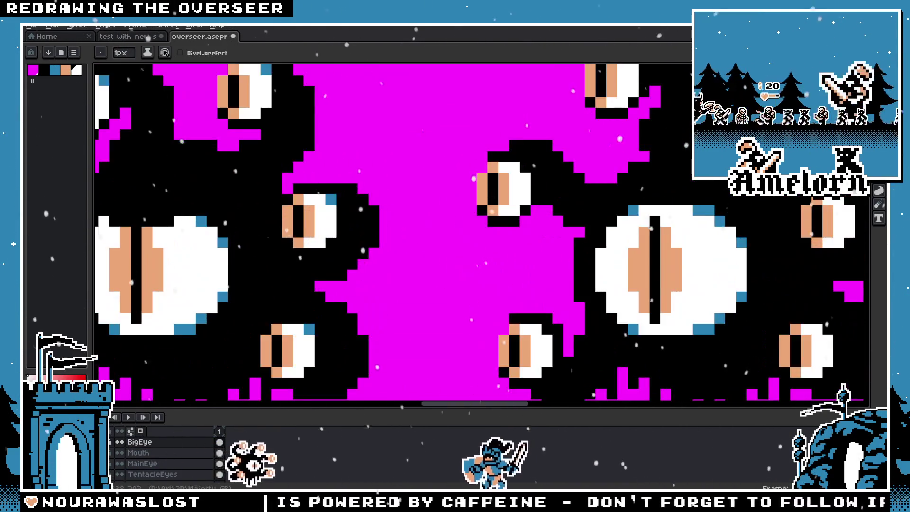
key(v)
mouse_move(561, 175)
mouse_down()
mouse_move(415, 189)
mouse_move(460, 207)
mouse_up()
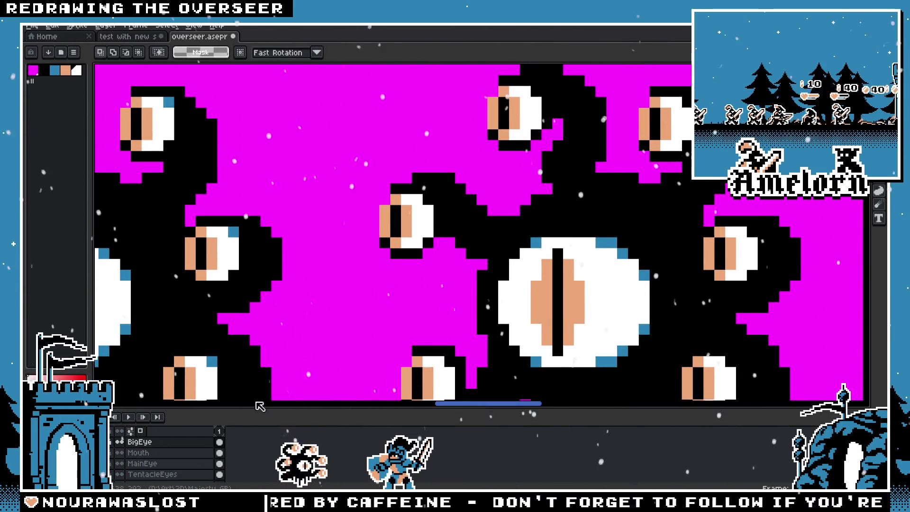
scroll(417, 319, down, 3)
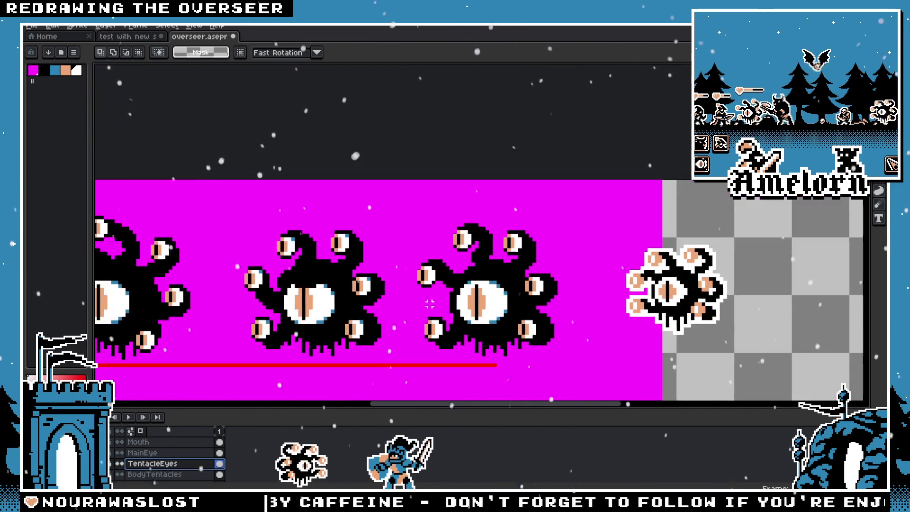
scroll(466, 292, up, 2)
scroll(466, 292, up, 1)
Marquee the second overseer's left tentacle region with the BodyTentacles layer active
drag(465, 291, 467, 307)
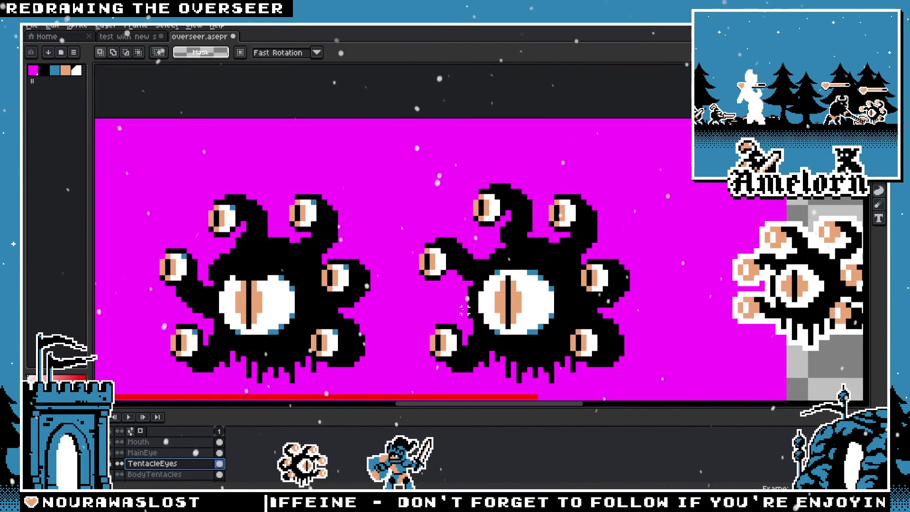
scroll(416, 311, up, 1)
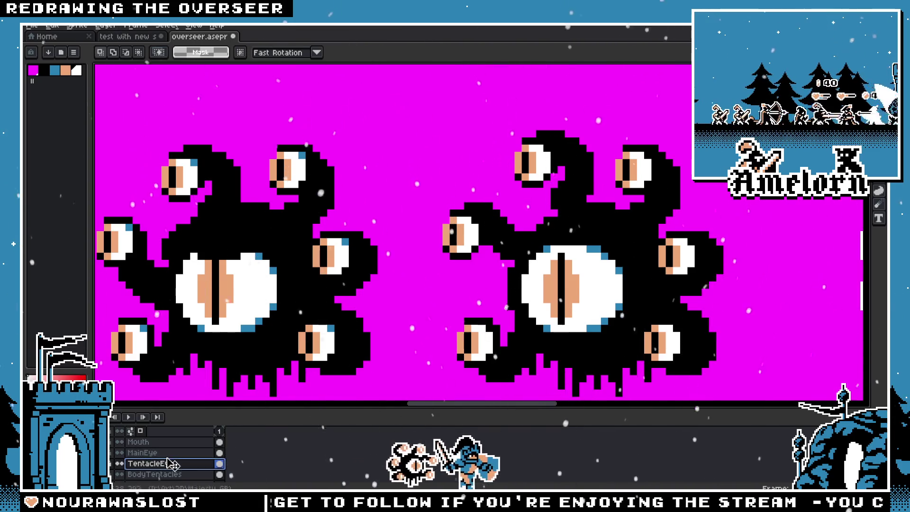
key(alt+Down)
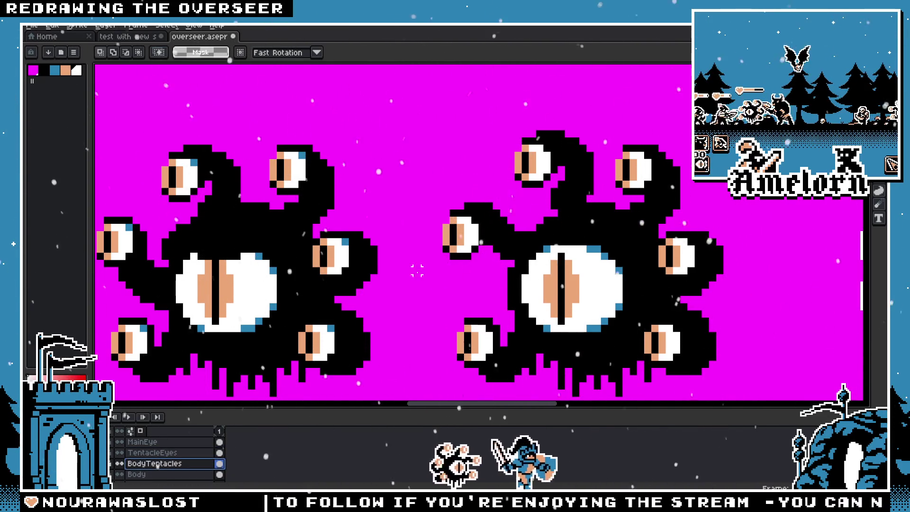
scroll(159, 456, down, 2)
click(159, 456)
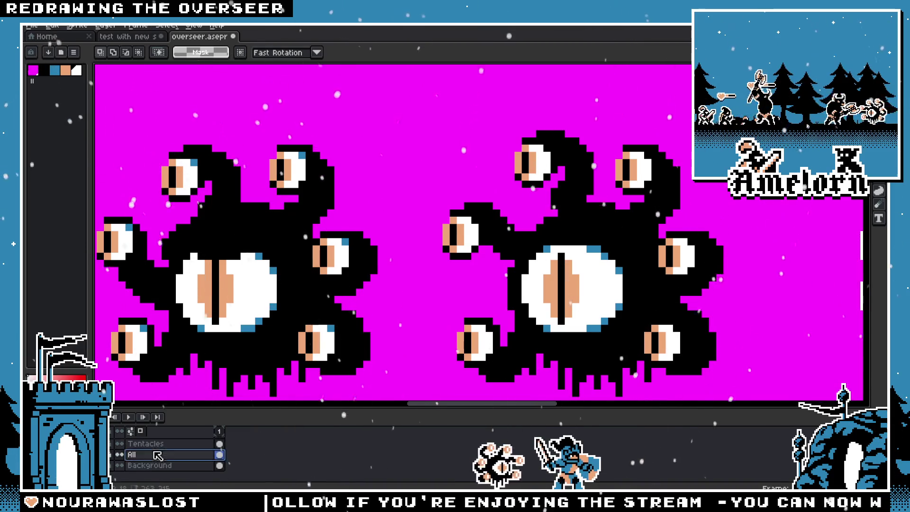
drag(419, 193, 572, 269)
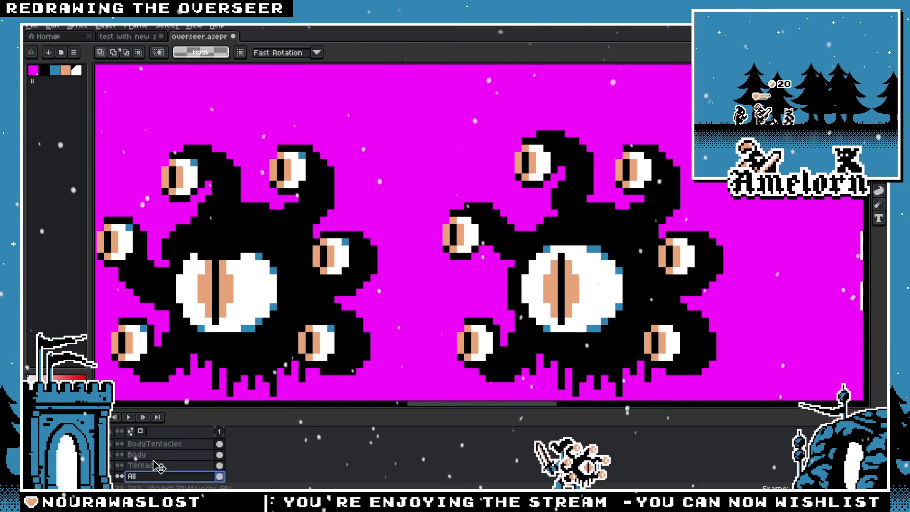
key(alt+Up)
key(alt+Up)
drag(452, 206, 546, 290)
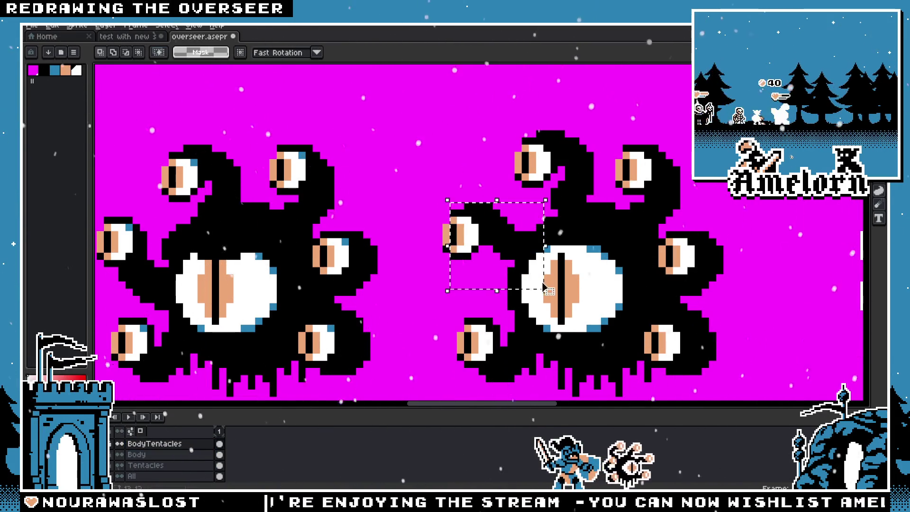
scroll(410, 214, up, 2)
scroll(384, 213, down, 1)
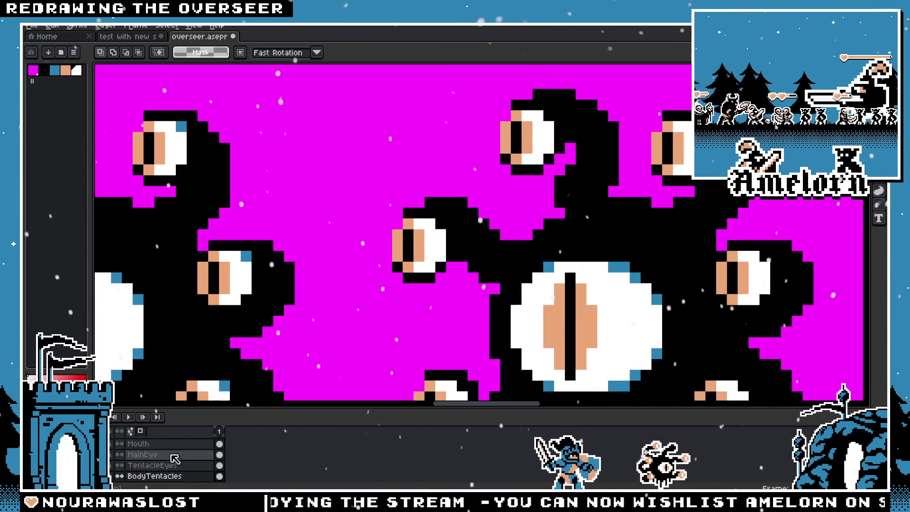
drag(347, 184, 490, 296)
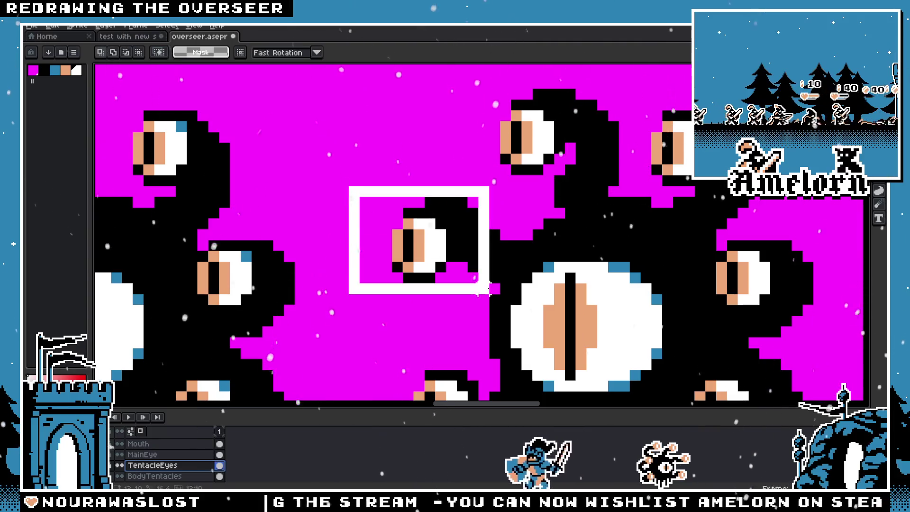
drag(419, 239, 388, 175)
key(Escape)
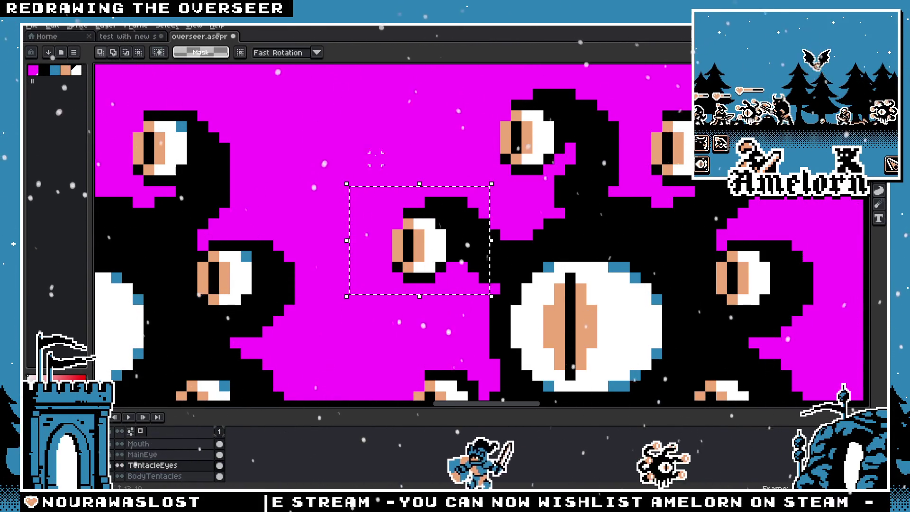
key(ctrl+d)
scroll(391, 171, down, 1)
scroll(398, 169, up, 2)
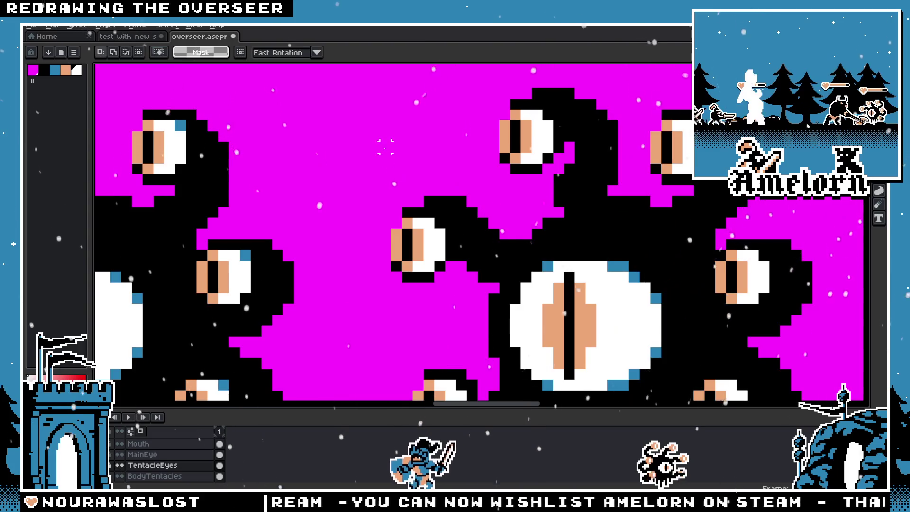
scroll(398, 185, down, 3)
scroll(411, 232, up, 2)
scroll(411, 230, up, 1)
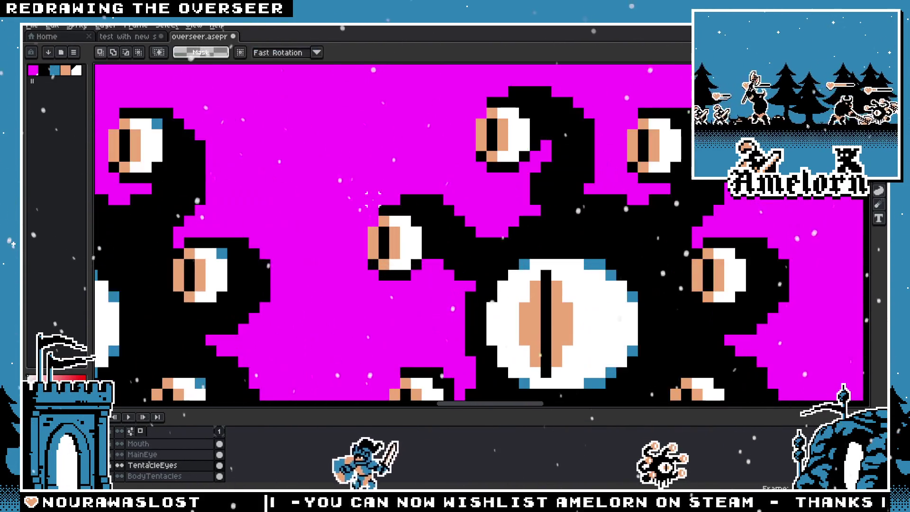
scroll(171, 457, up, 1)
scroll(170, 456, down, 2)
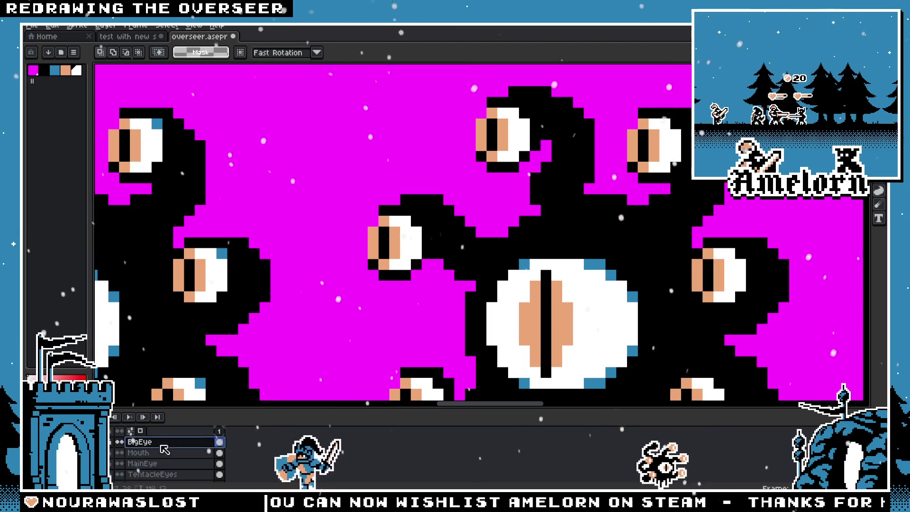
click(156, 464)
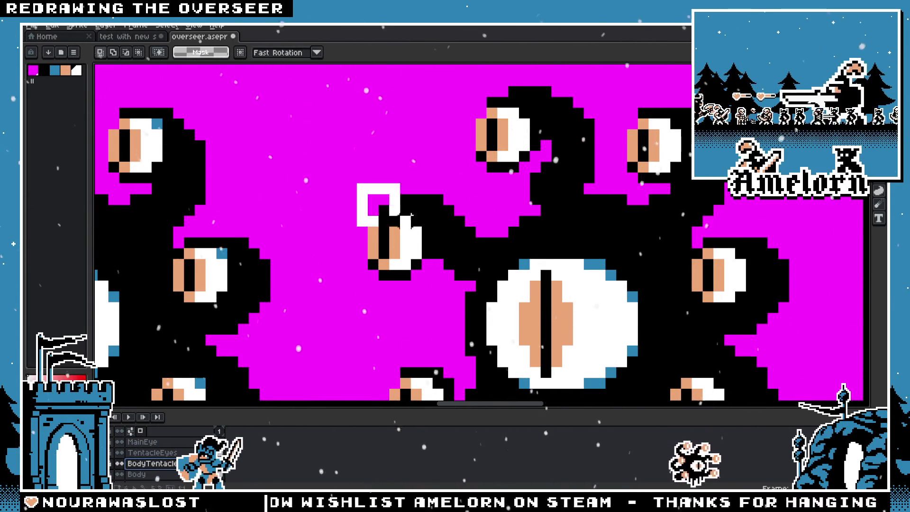
Select the second overseer's left tentacle, nudge it one pixel right and commit
drag(364, 182, 531, 315)
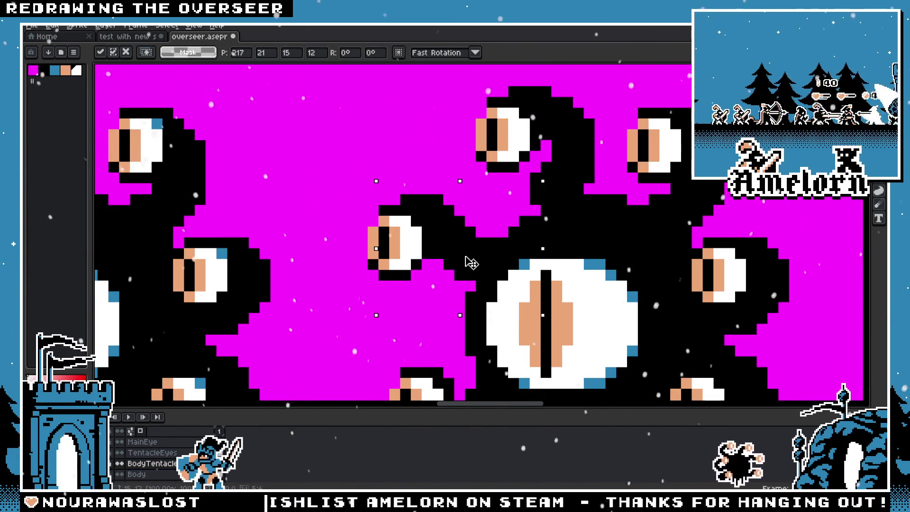
key(Return)
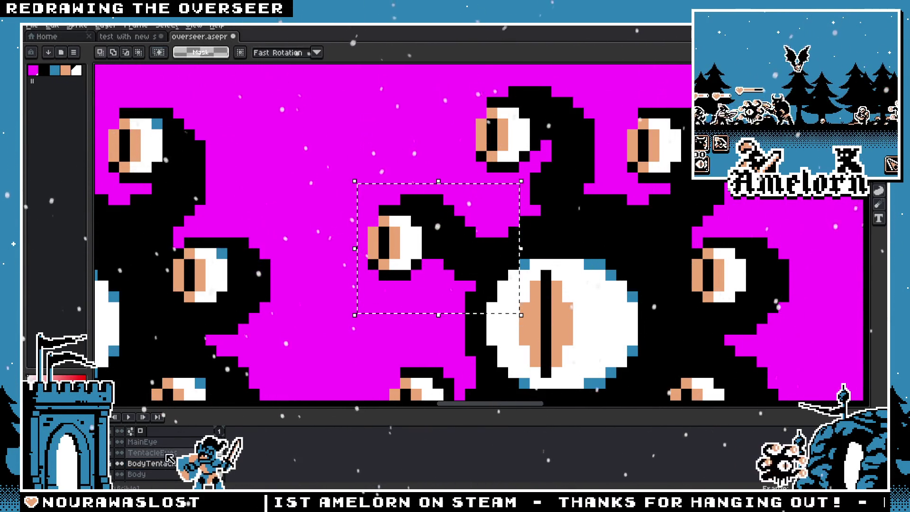
click(483, 278)
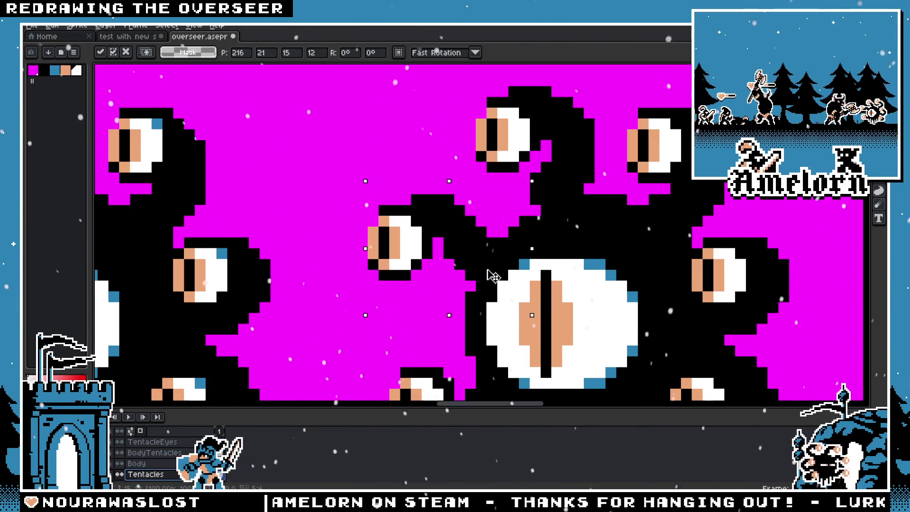
drag(500, 280, 505, 281)
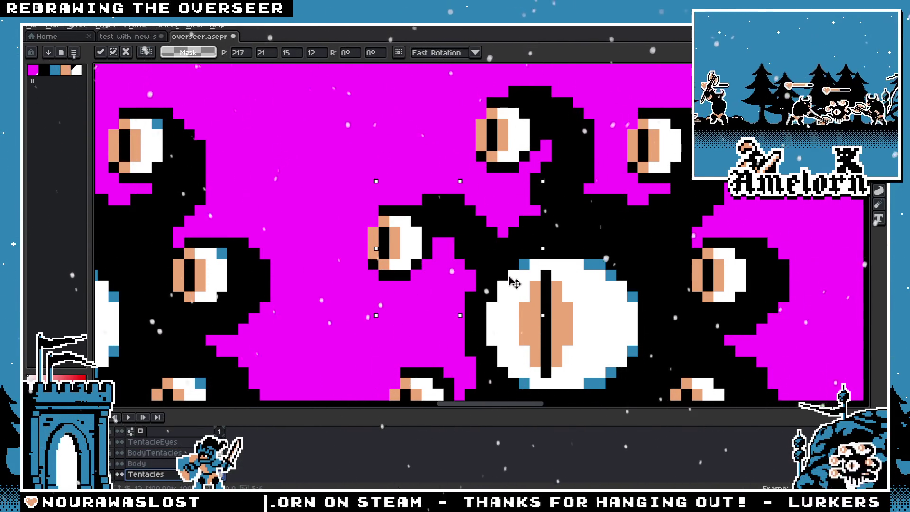
key(Return)
scroll(294, 225, down, 6)
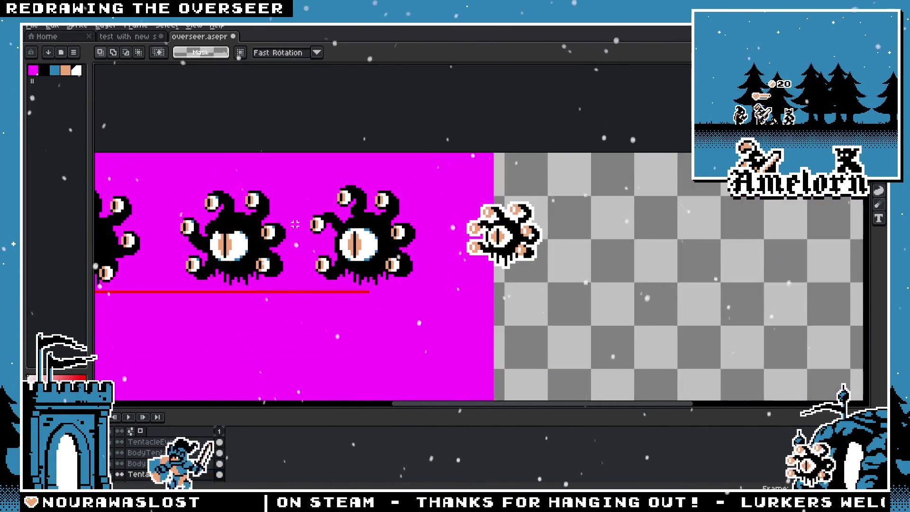
scroll(294, 225, down, 1)
scroll(294, 224, up, 3)
scroll(348, 257, up, 2)
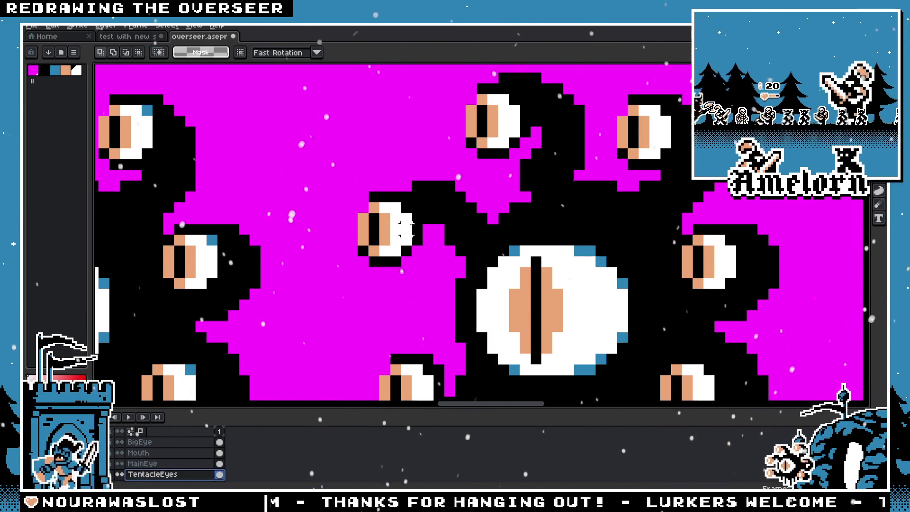
Shift the small upper-left tentacle eye and nudge it back a pixel to the left
drag(300, 192, 422, 289)
drag(382, 244, 410, 240)
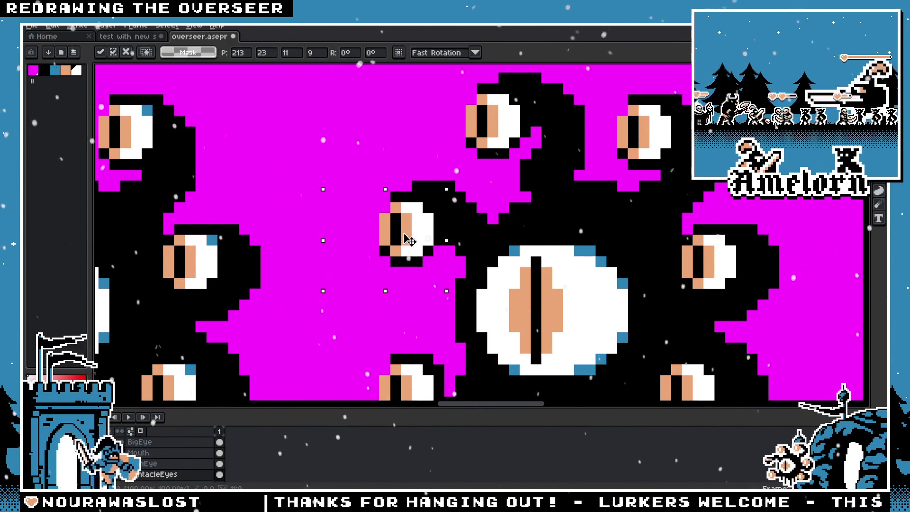
key(Return)
key(ctrl+z)
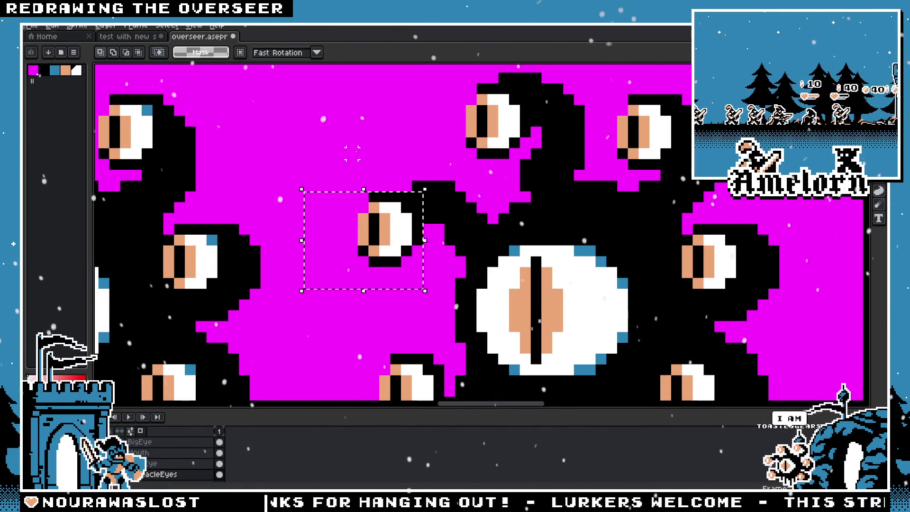
scroll(297, 223, down, 1)
scroll(297, 222, down, 1)
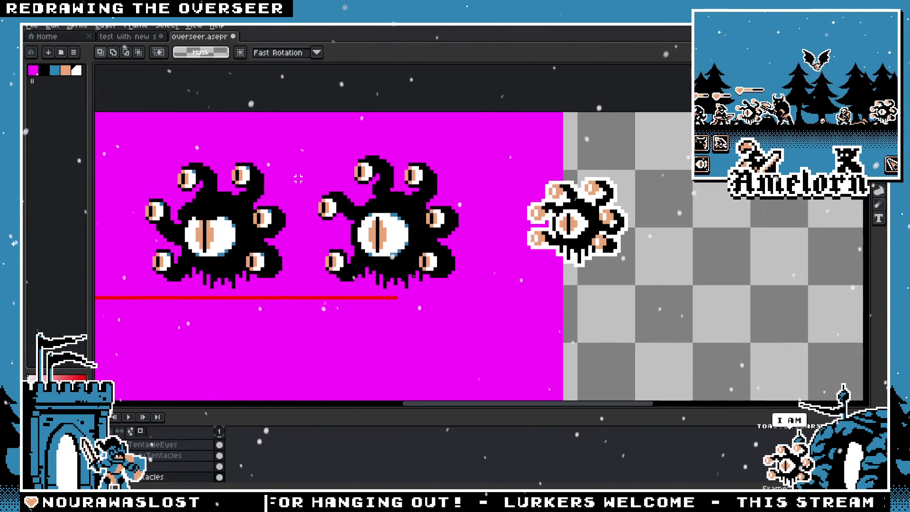
scroll(297, 222, down, 1)
scroll(297, 223, up, 1)
scroll(298, 223, up, 2)
Move the small eye and its tentacle piece to the right in two shifts, committing each
drag(433, 315, 270, 315)
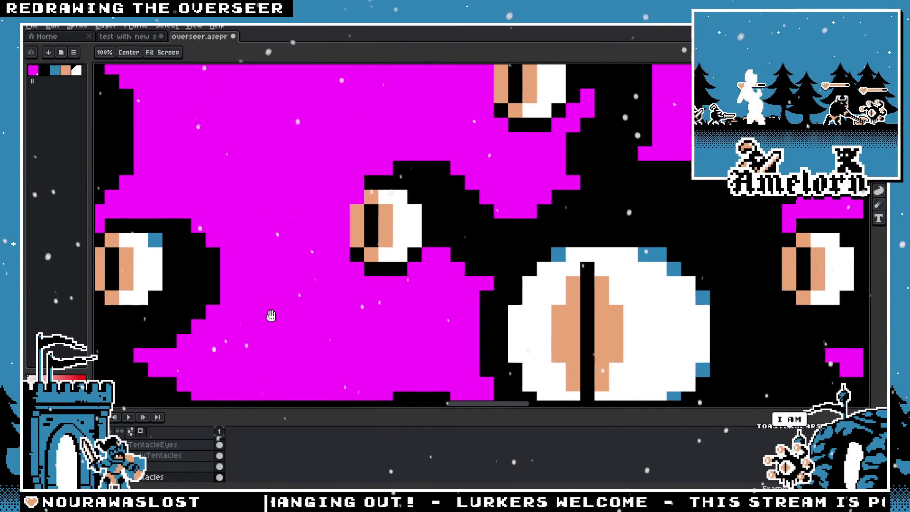
drag(310, 144, 545, 321)
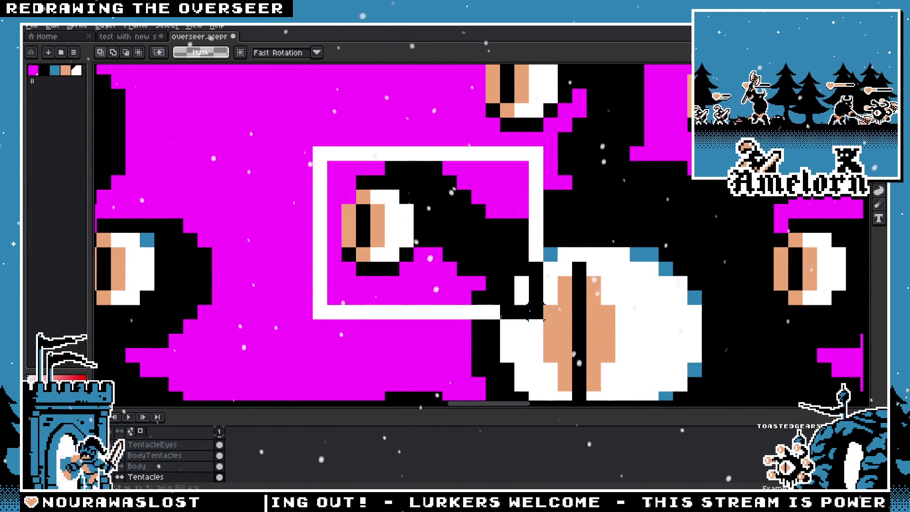
drag(407, 251, 439, 252)
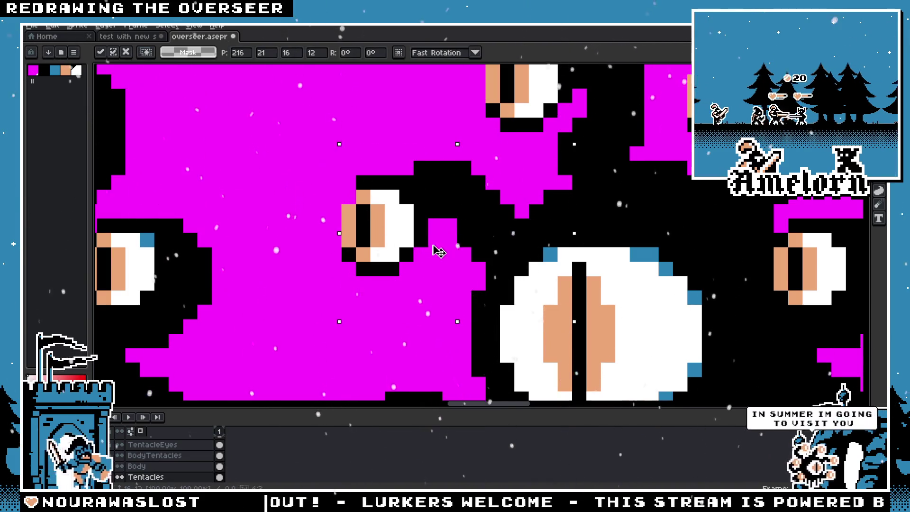
key(ctrl+d)
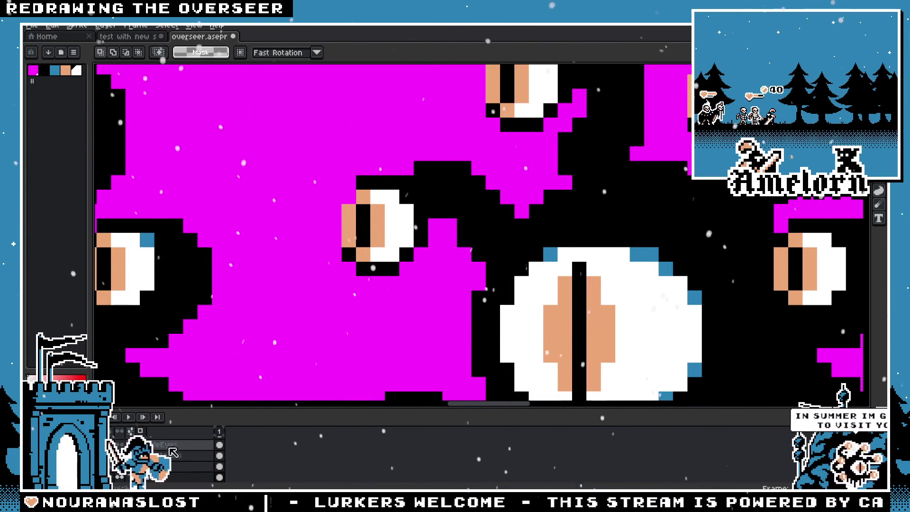
drag(282, 157, 473, 336)
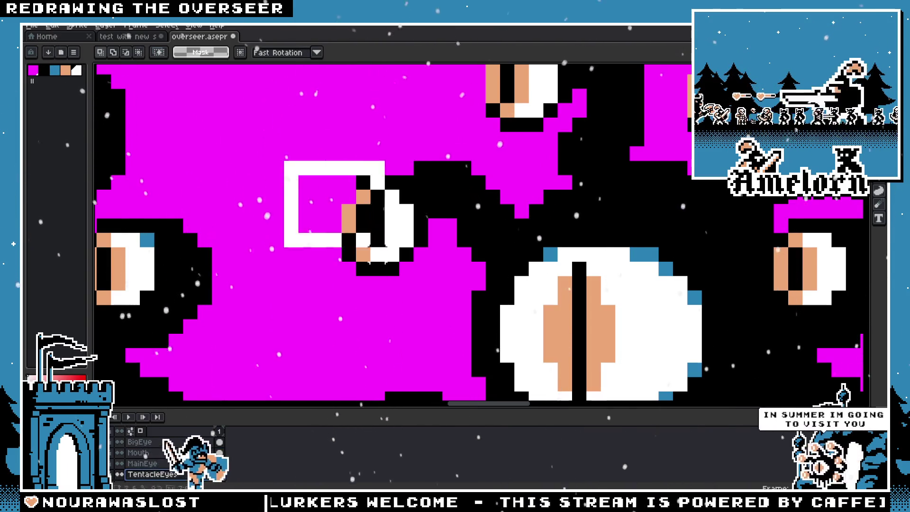
drag(419, 245, 450, 245)
key(ctrl+d)
scroll(449, 245, down, 2)
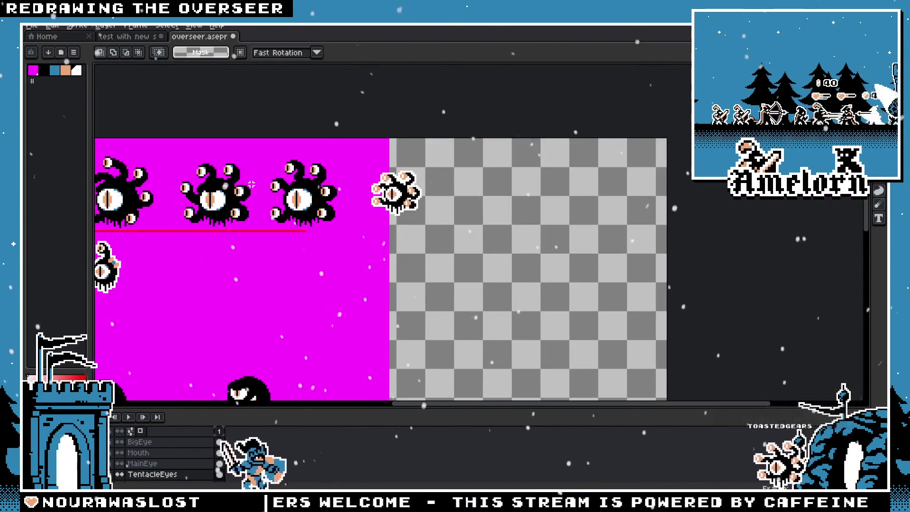
scroll(235, 191, down, 1)
scroll(241, 193, up, 3)
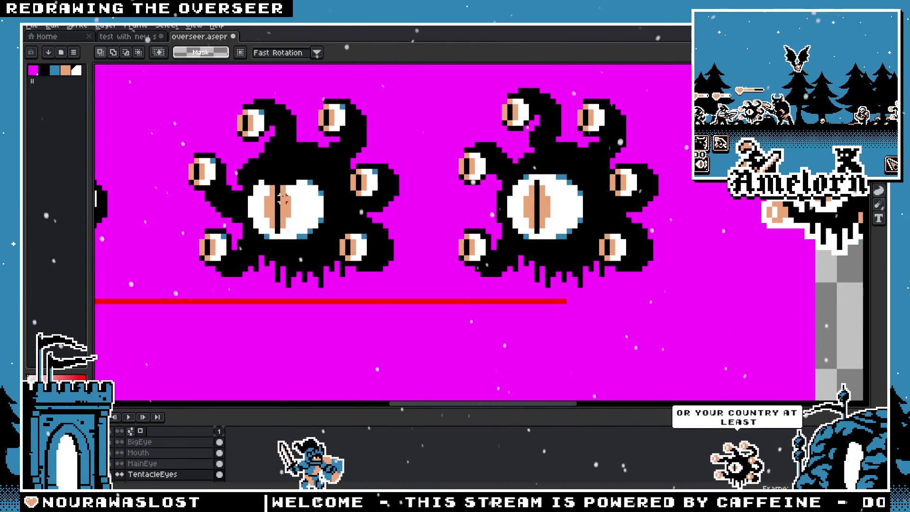
scroll(453, 190, up, 2)
Reselect around the small eye, then select the upper-left tentacle on the Tentacles layer
drag(452, 190, 353, 232)
drag(261, 190, 417, 312)
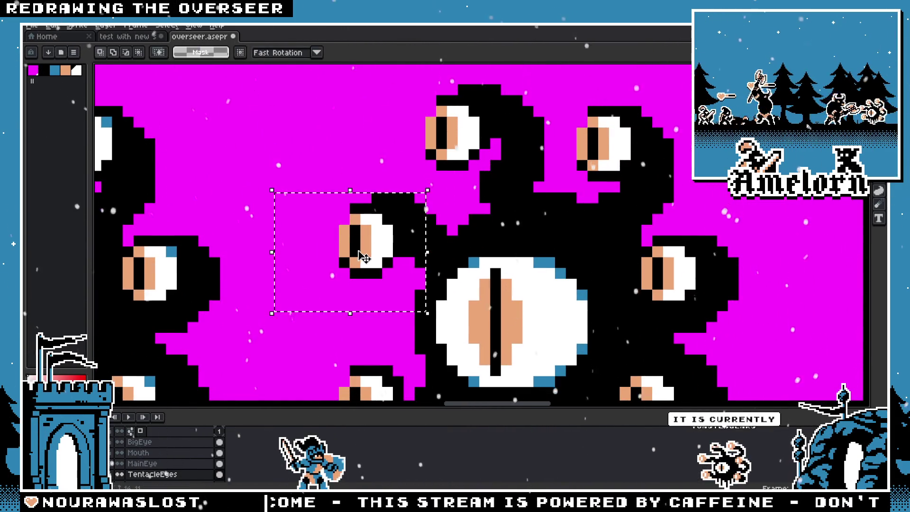
key(ctrl+d)
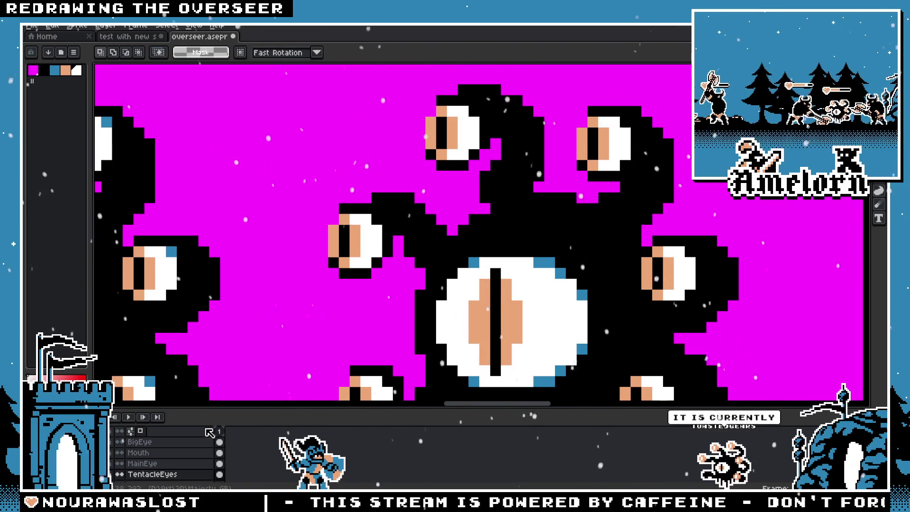
click(162, 463)
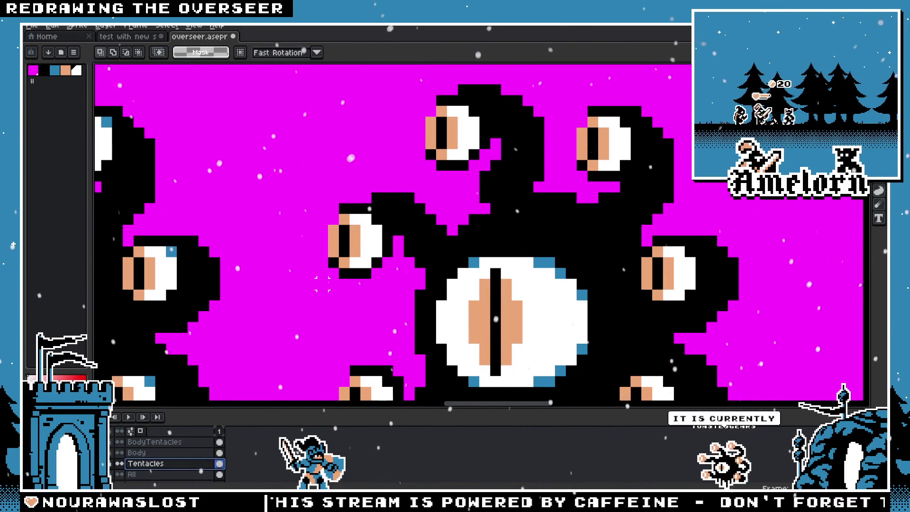
drag(315, 180, 481, 324)
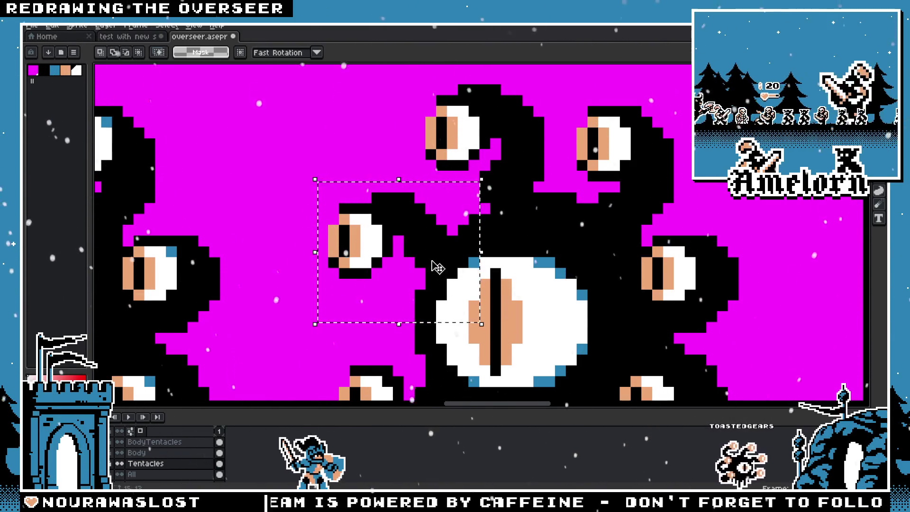
click(438, 267)
key(ctrl+d)
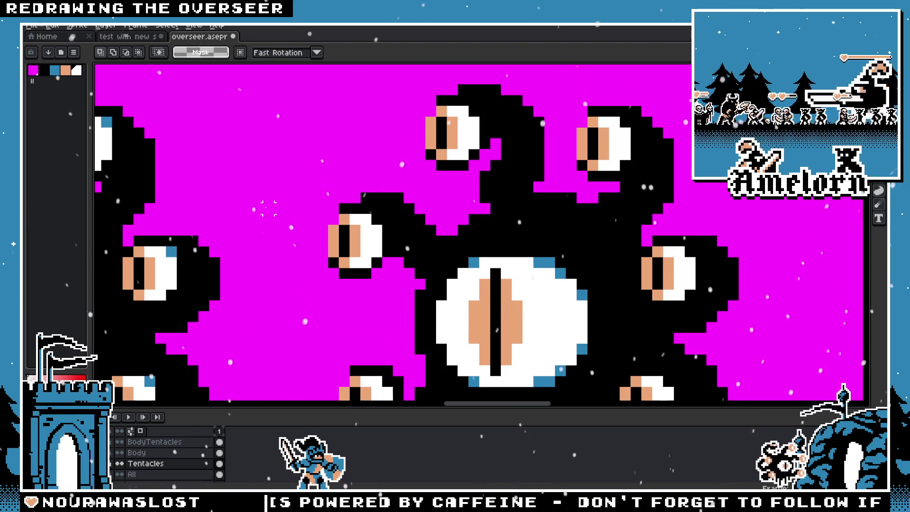
scroll(353, 292, down, 5)
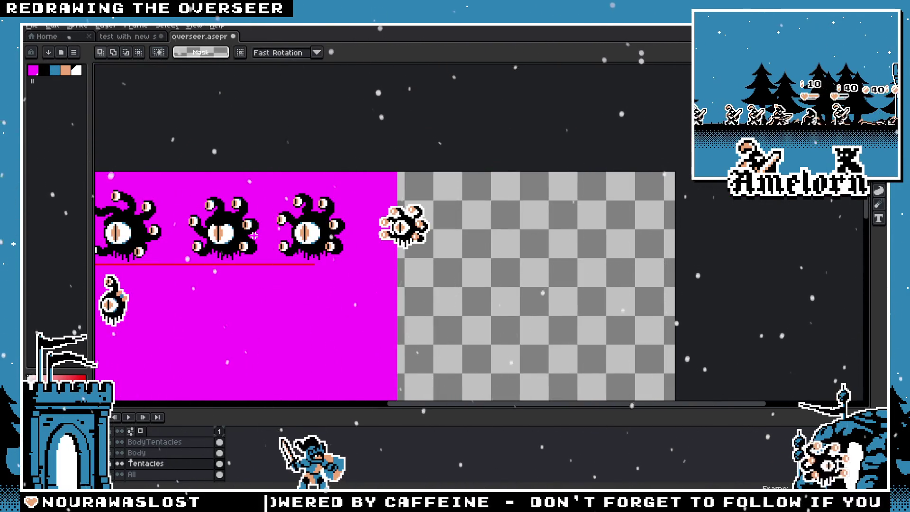
scroll(252, 234, up, 1)
scroll(273, 221, up, 1)
scroll(296, 203, up, 1)
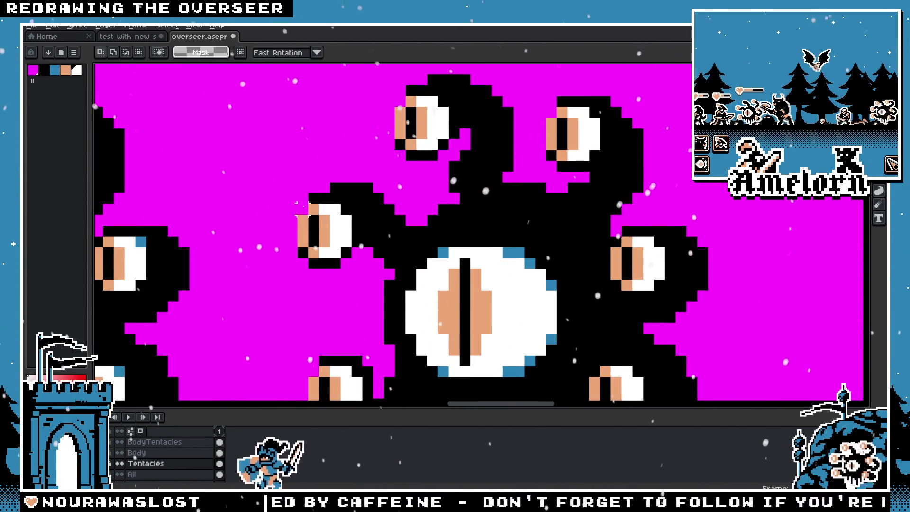
Remove the upper-left tentacle stalk, leaving the small eye floating beside the body
mouse_move(450, 312)
mouse_down()
mouse_move(284, 170)
mouse_move(361, 206)
mouse_up()
scroll(302, 228, down, 2)
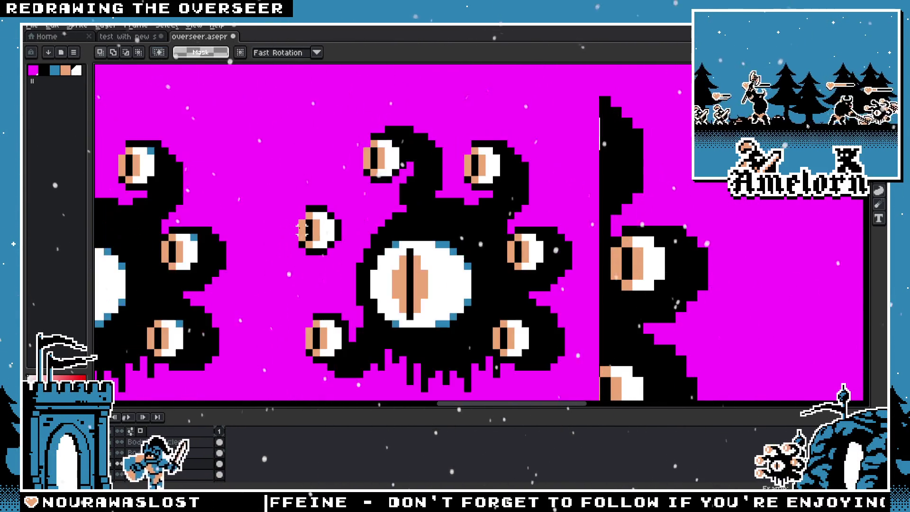
scroll(300, 228, up, 2)
scroll(306, 249, down, 3)
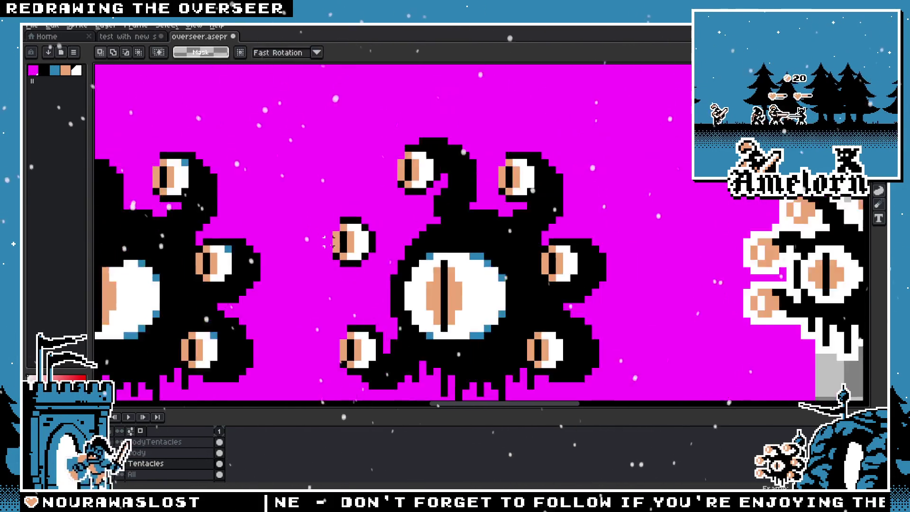
scroll(315, 251, up, 1)
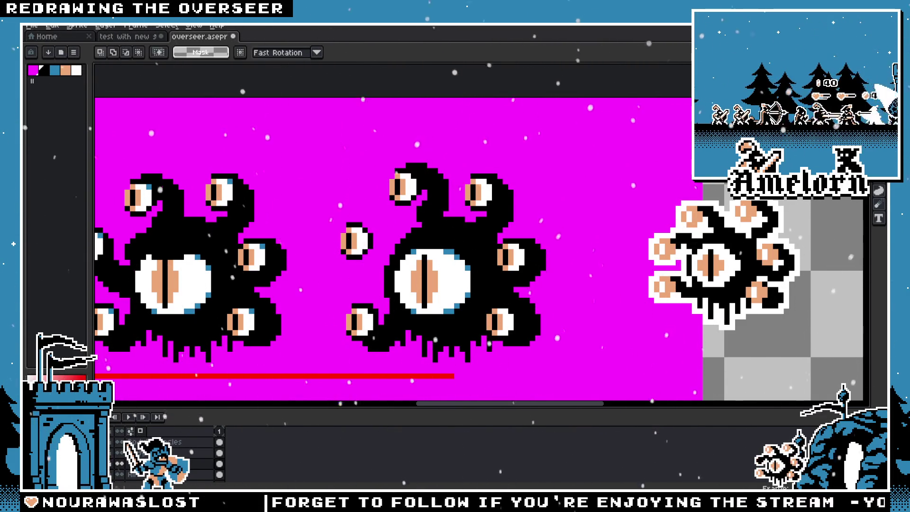
key(b)
scroll(505, 153, up, 3)
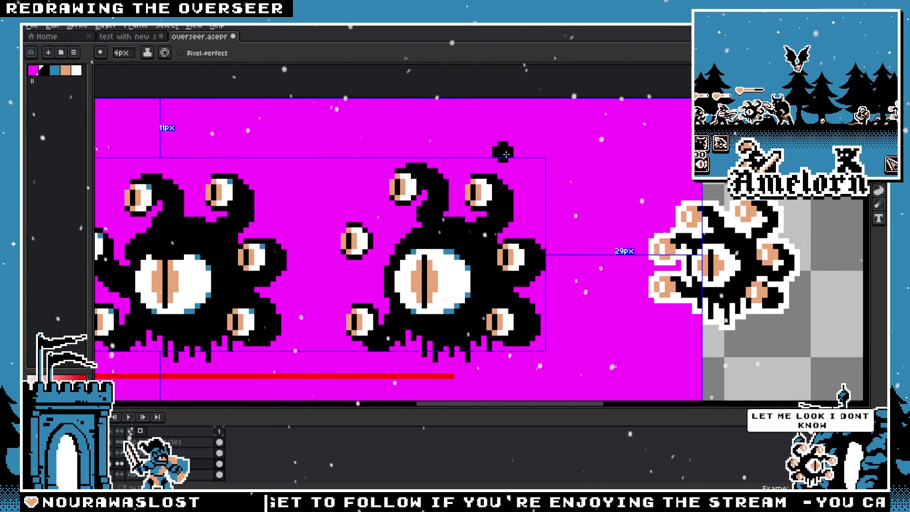
scroll(505, 154, up, 1)
Draw a black tentacle joining the floating small eye to the body, smoothing its edge with magenta
drag(348, 263, 349, 271)
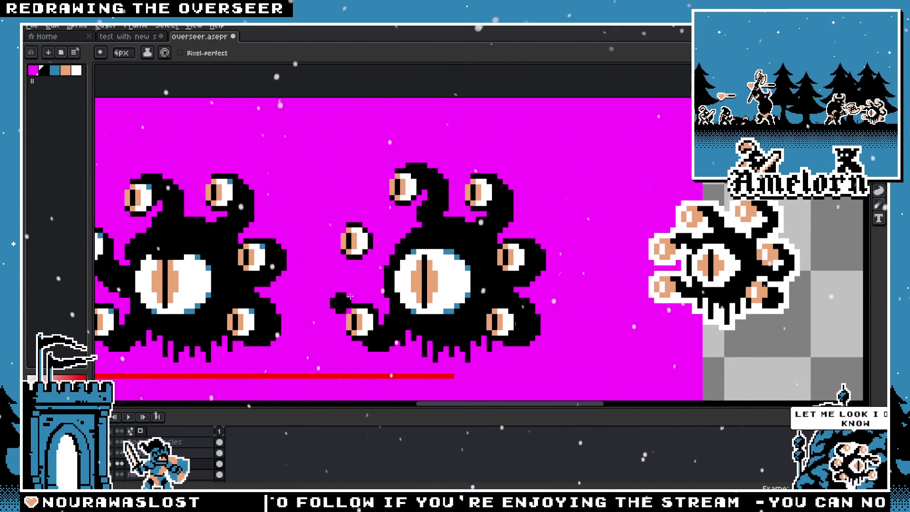
drag(406, 248, 379, 235)
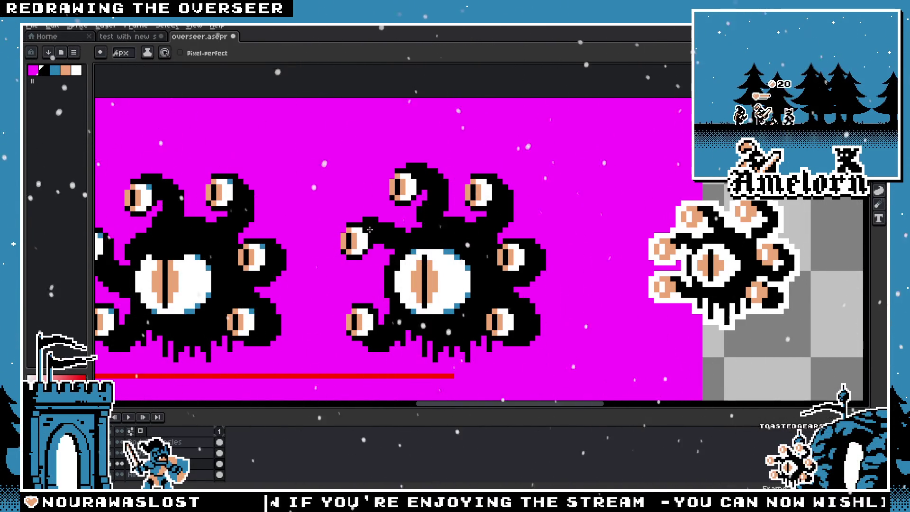
scroll(430, 292, down, 4)
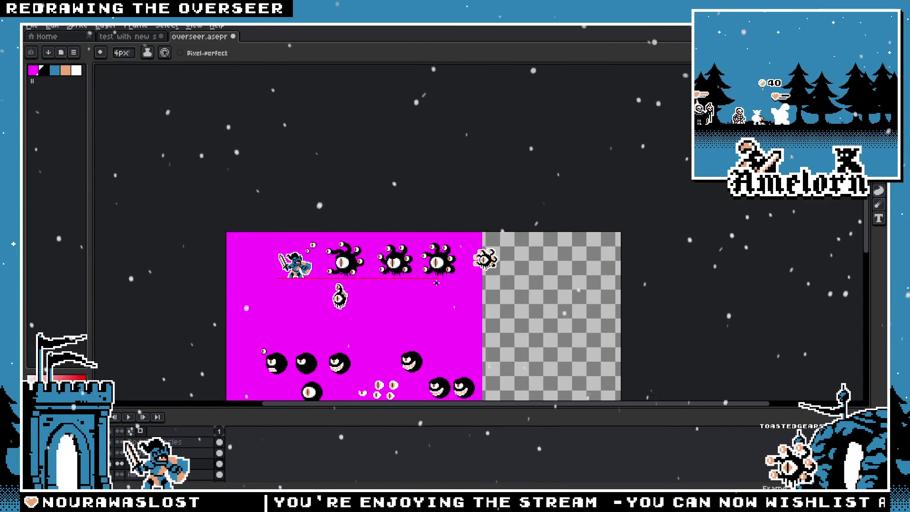
scroll(436, 282, up, 3)
scroll(456, 285, up, 3)
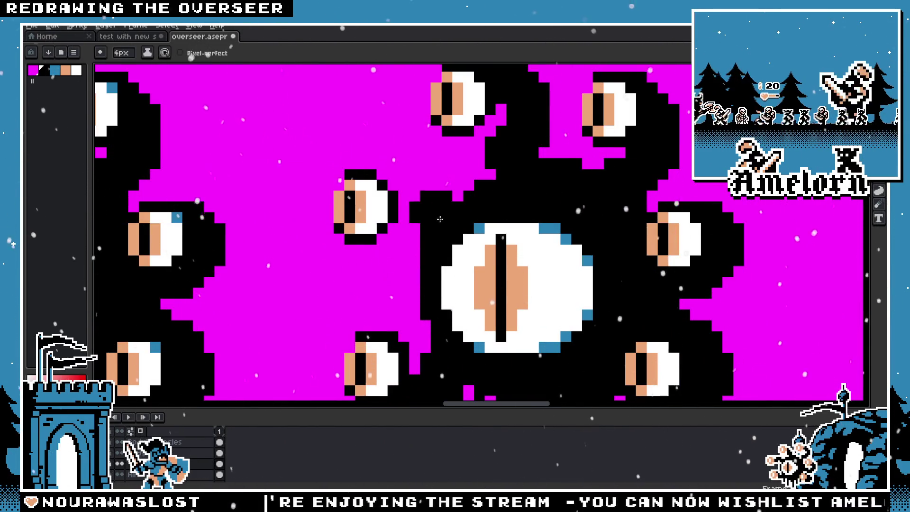
drag(440, 219, 453, 261)
drag(446, 205, 400, 188)
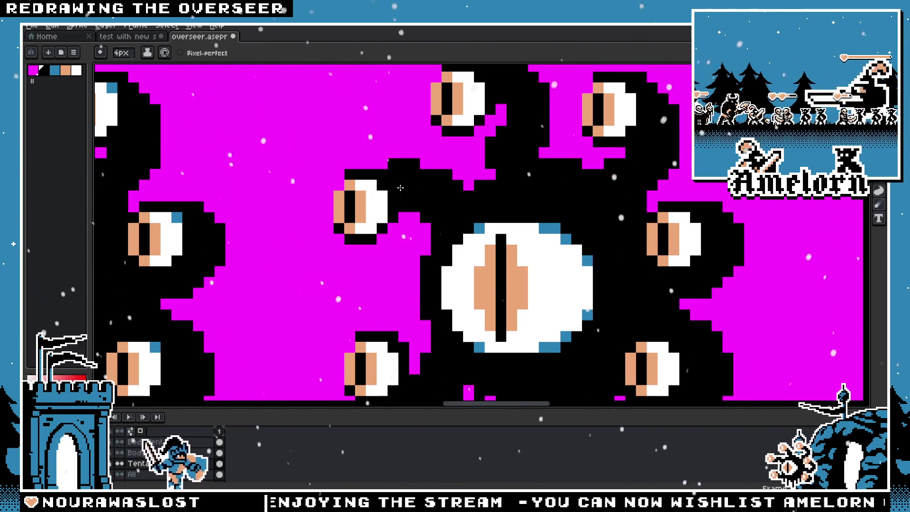
scroll(381, 196, down, 5)
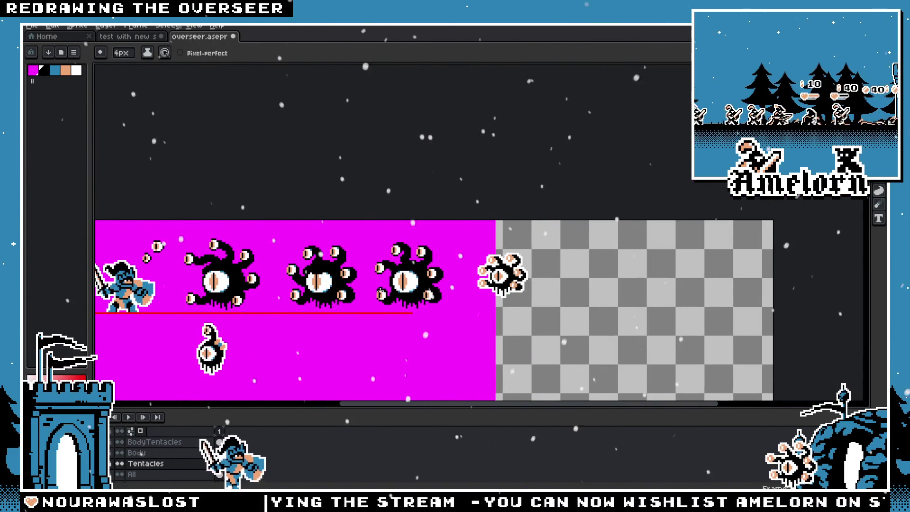
scroll(373, 292, up, 2)
scroll(371, 289, up, 2)
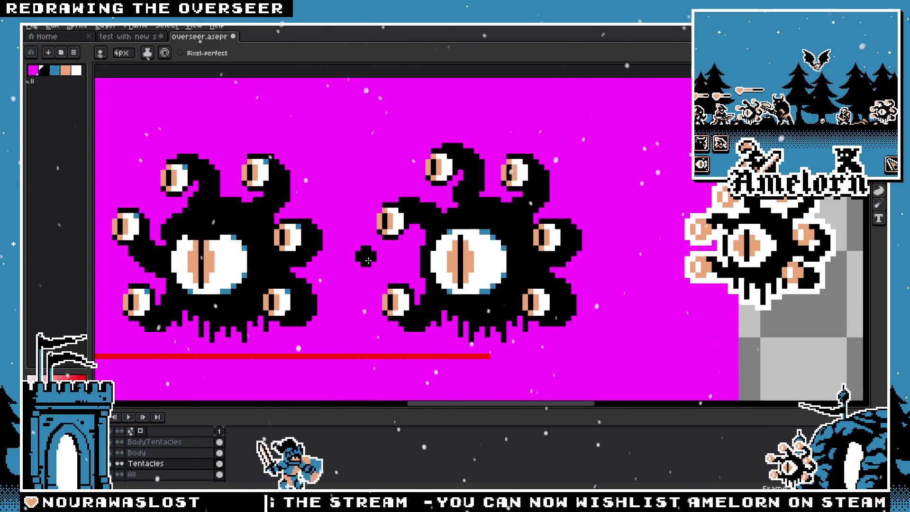
Marquee the beholder sprite in the other open scene file and return to overseer.aseprite
click(155, 40)
drag(458, 163, 340, 160)
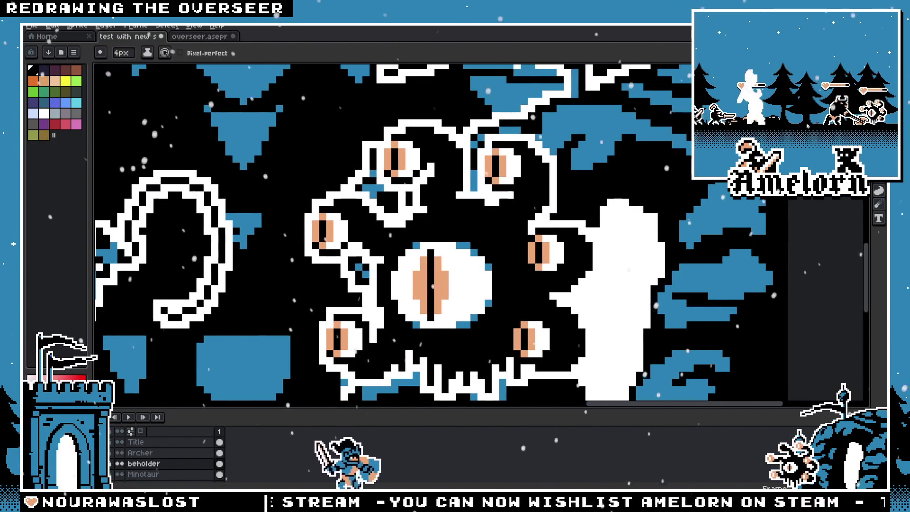
key(m)
scroll(616, 203, down, 1)
scroll(614, 202, down, 1)
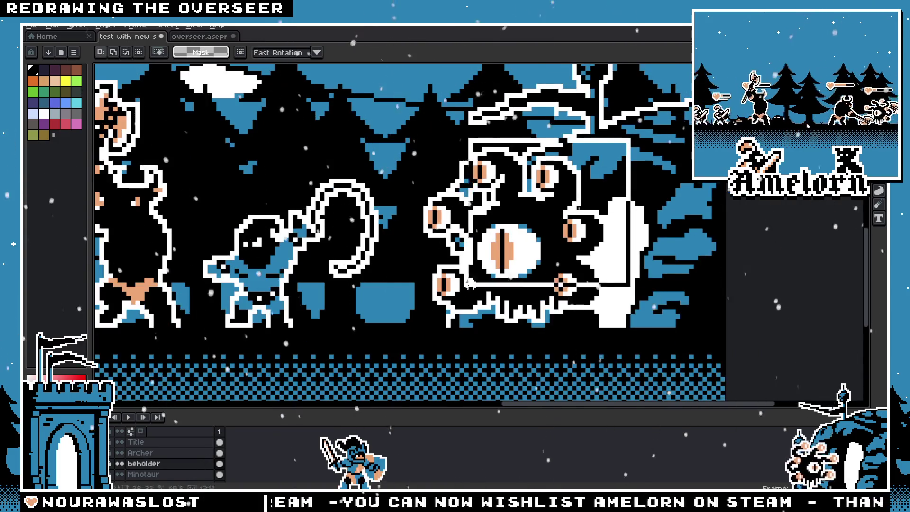
drag(633, 137, 396, 338)
click(199, 36)
Paste the copied beholder onto the All layer near the bottom centre and commit it
key(ctrl+v)
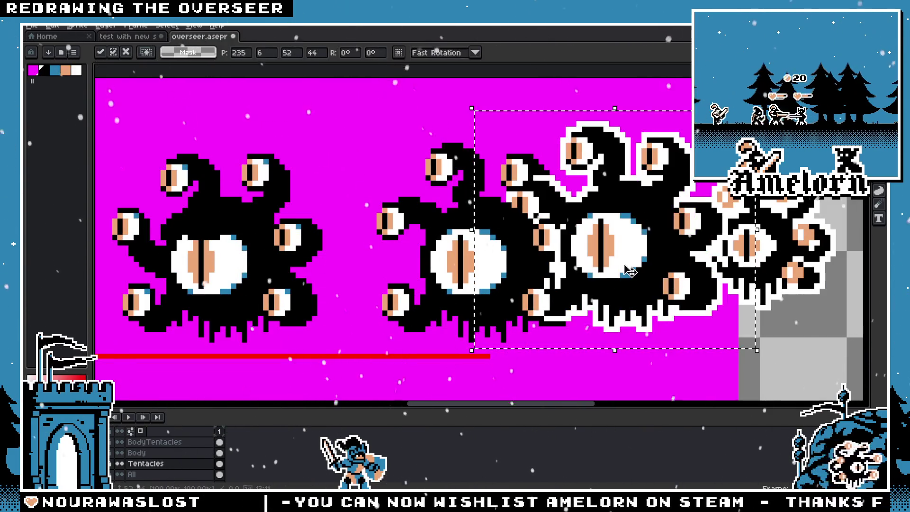
scroll(548, 241, up, 2)
drag(547, 240, 682, 368)
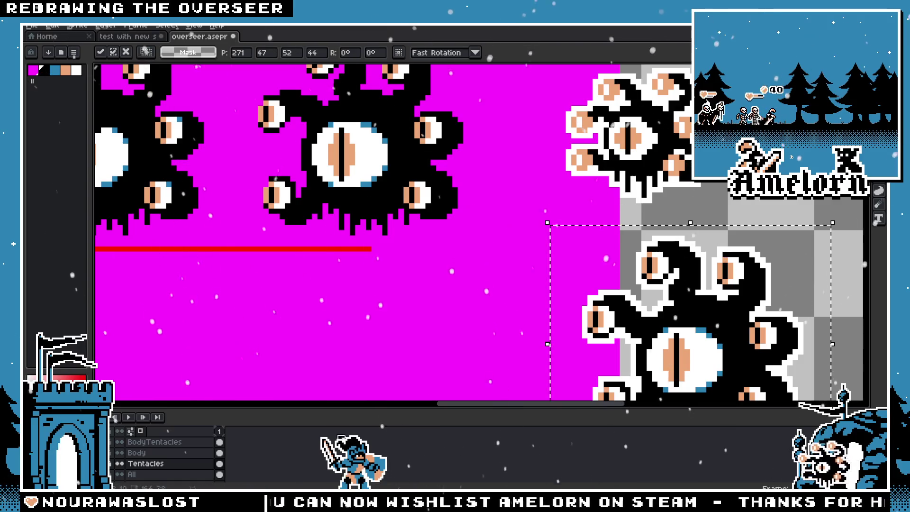
key(Escape)
click(154, 475)
key(ctrl+v)
drag(509, 235, 580, 371)
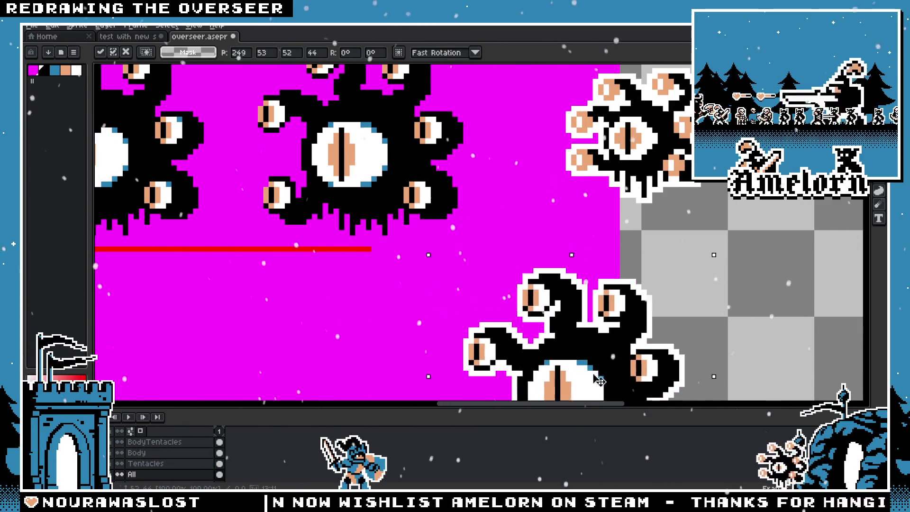
key(Return)
Delete the old beholder on the transparent area and move the new copy up beside the top row onto it
drag(707, 226, 548, 71)
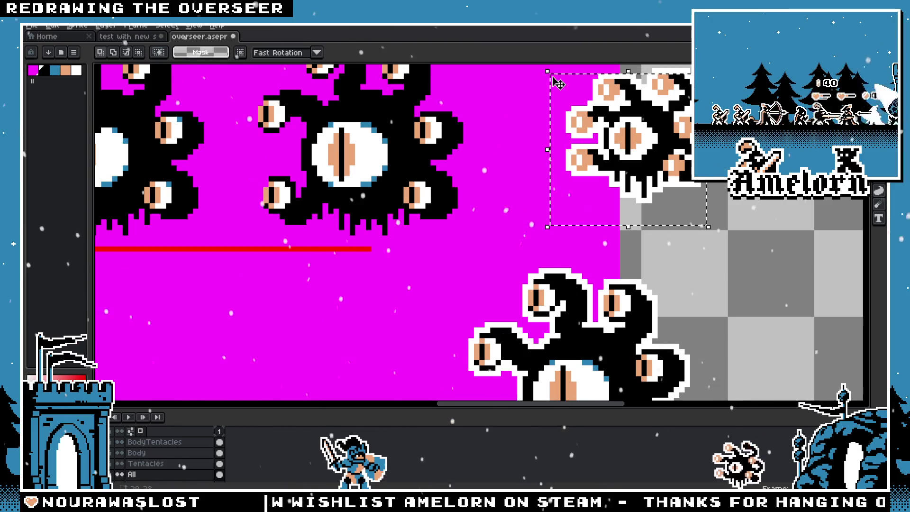
scroll(665, 271, down, 1)
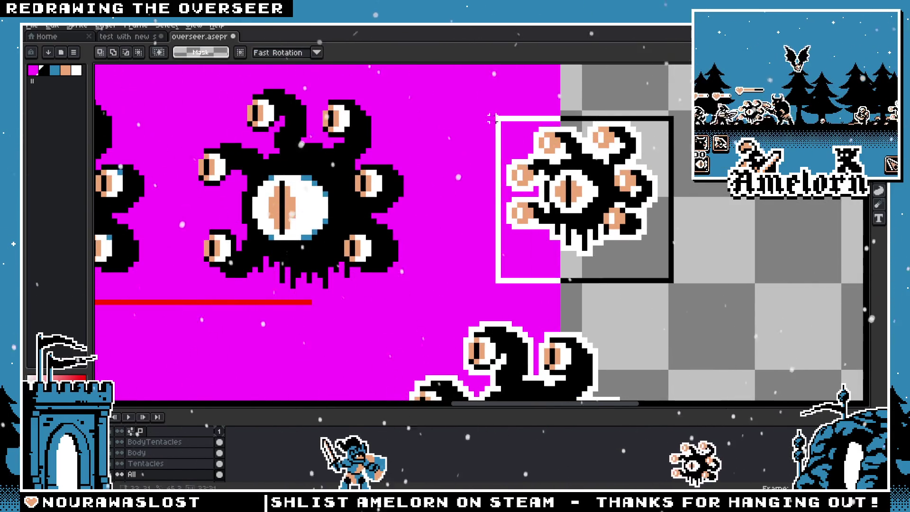
key(Delete)
scroll(581, 257, down, 1)
drag(606, 235, 479, 345)
drag(538, 322, 432, 202)
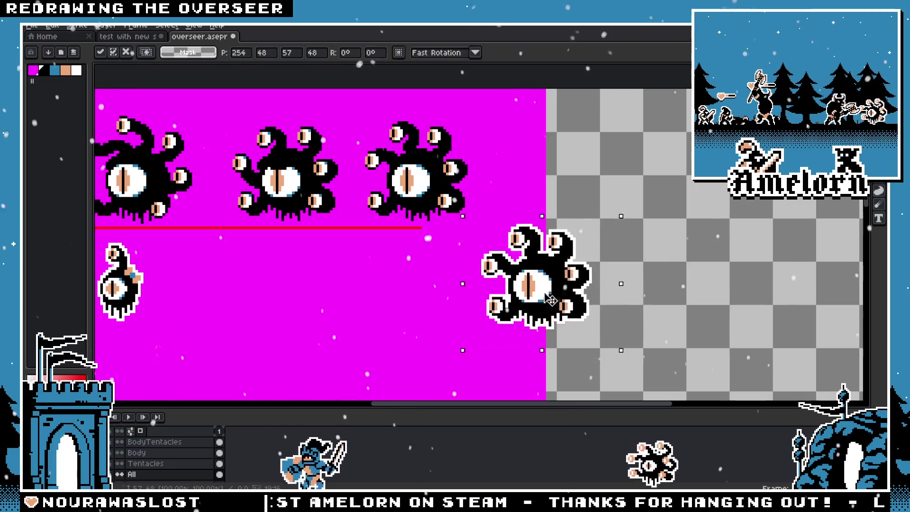
scroll(432, 201, up, 2)
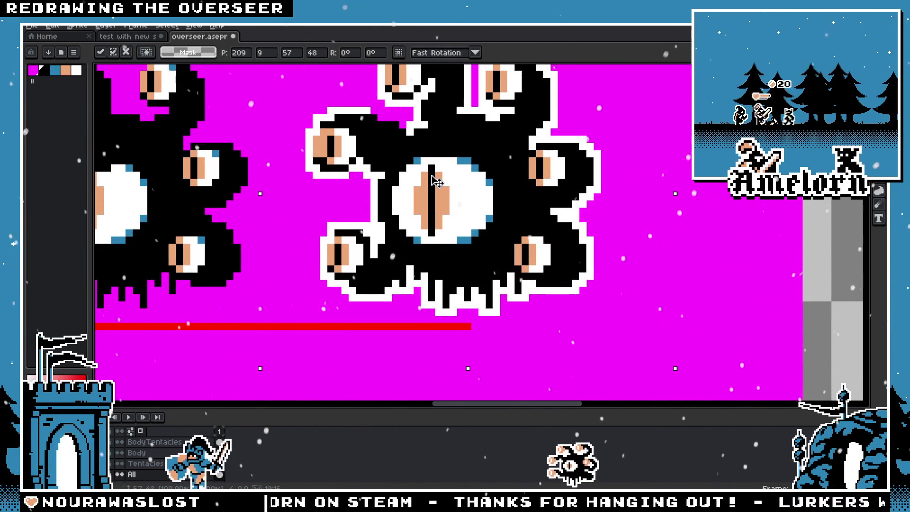
drag(436, 181, 704, 202)
scroll(611, 175, down, 3)
scroll(612, 174, up, 1)
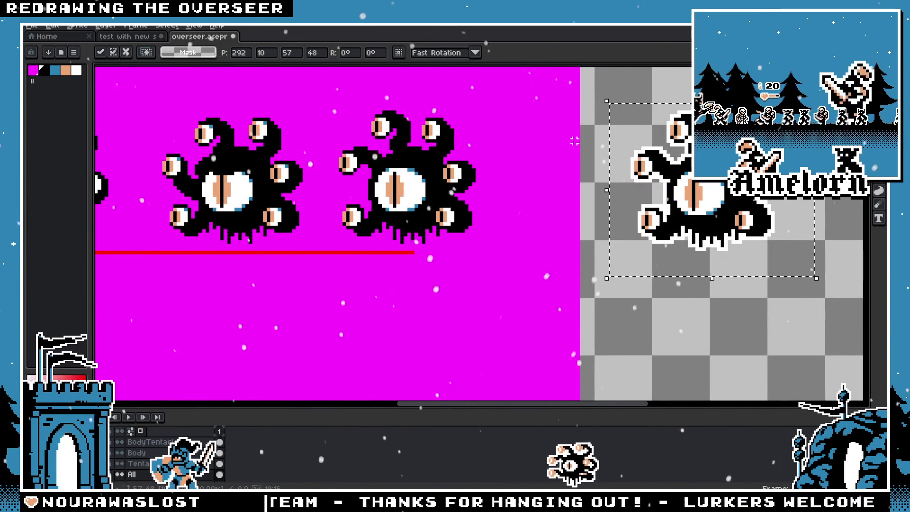
key(Return)
scroll(372, 242, up, 2)
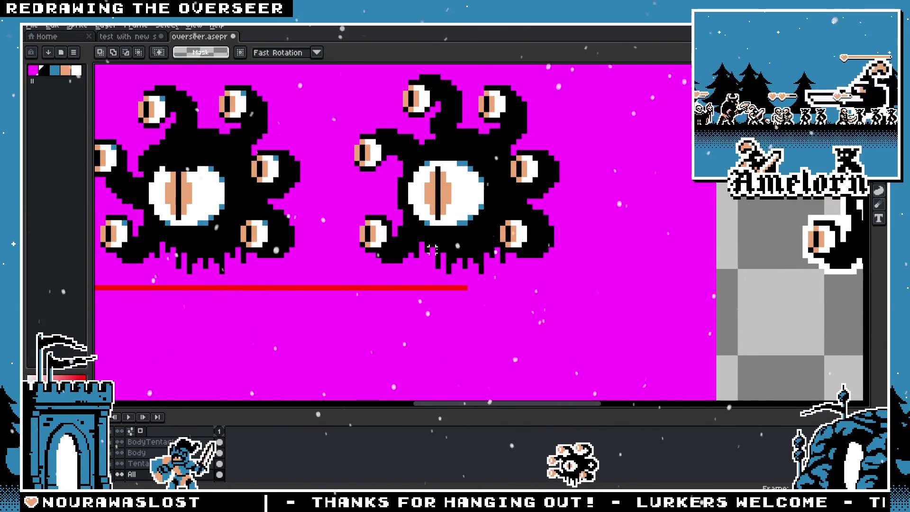
scroll(406, 244, up, 1)
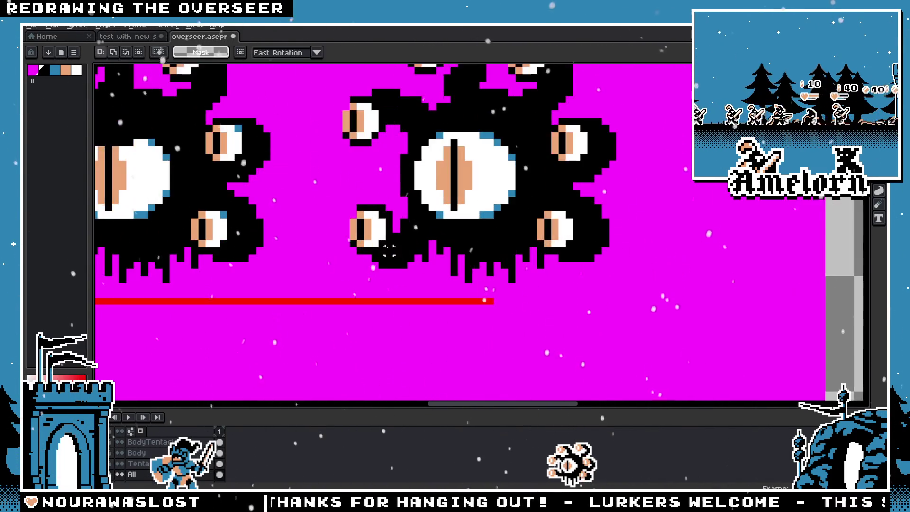
scroll(406, 244, up, 1)
scroll(426, 228, down, 3)
scroll(440, 223, up, 1)
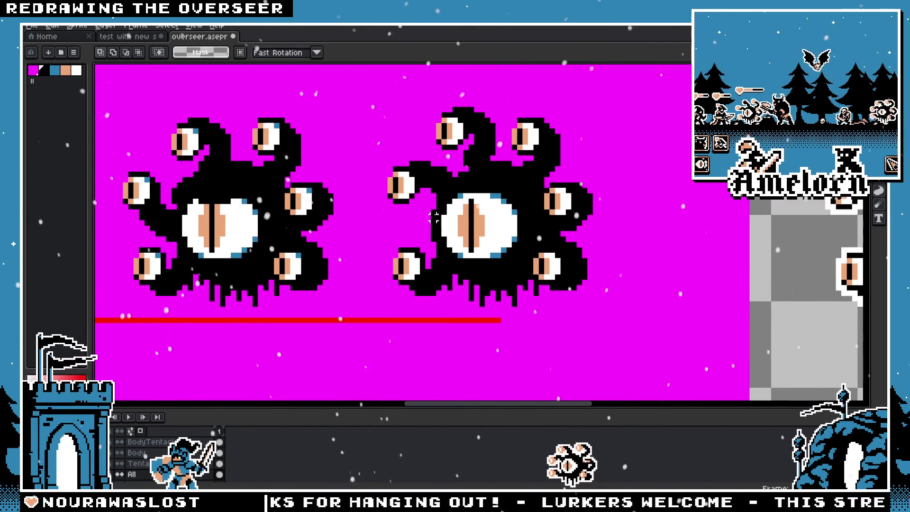
scroll(440, 223, up, 1)
key(b)
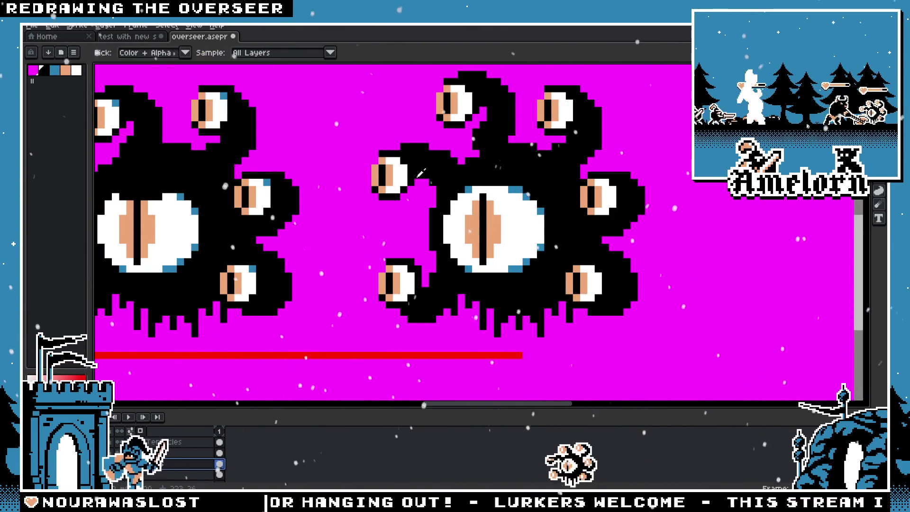
key(minus)
key(minus)
key(minus)
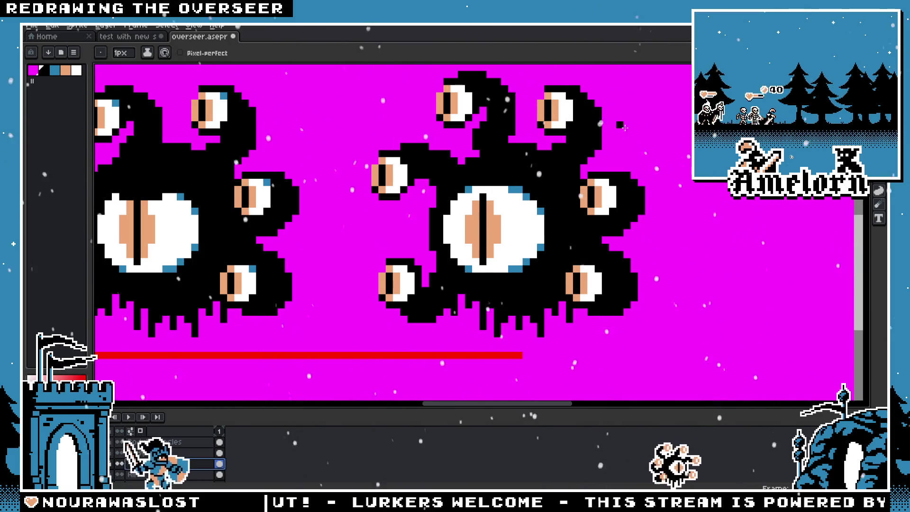
scroll(433, 145, up, 1)
scroll(444, 159, up, 1)
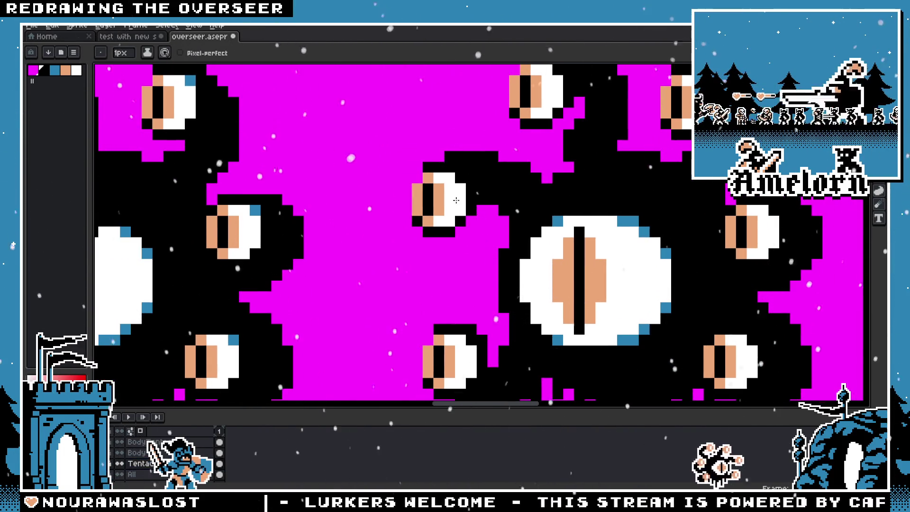
scroll(481, 229, down, 2)
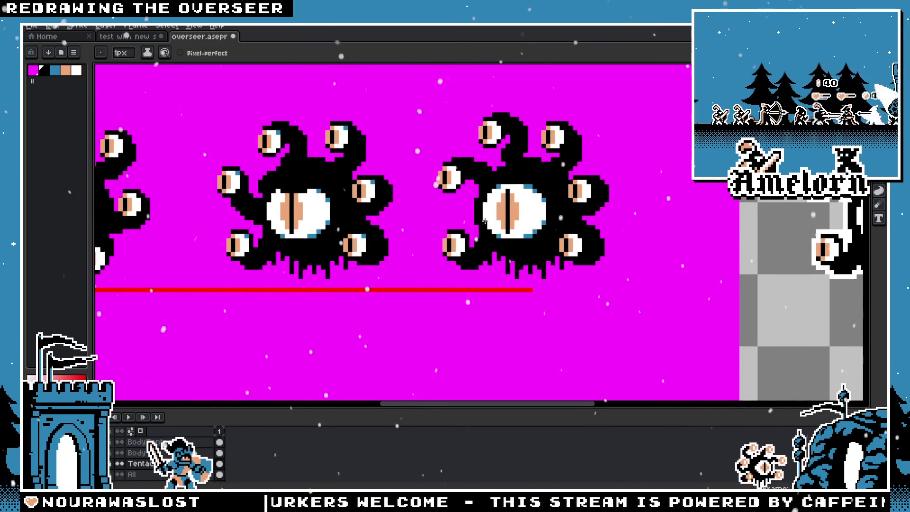
scroll(484, 222, up, 1)
key(m)
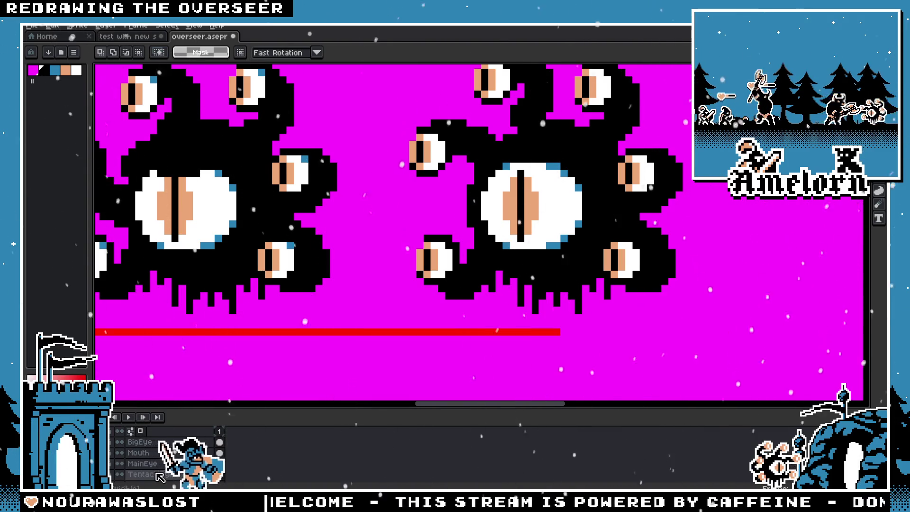
Make and clear test marquee selections over the two overseers' tentacles on the Tentacles layer
ctrl+click(418, 238)
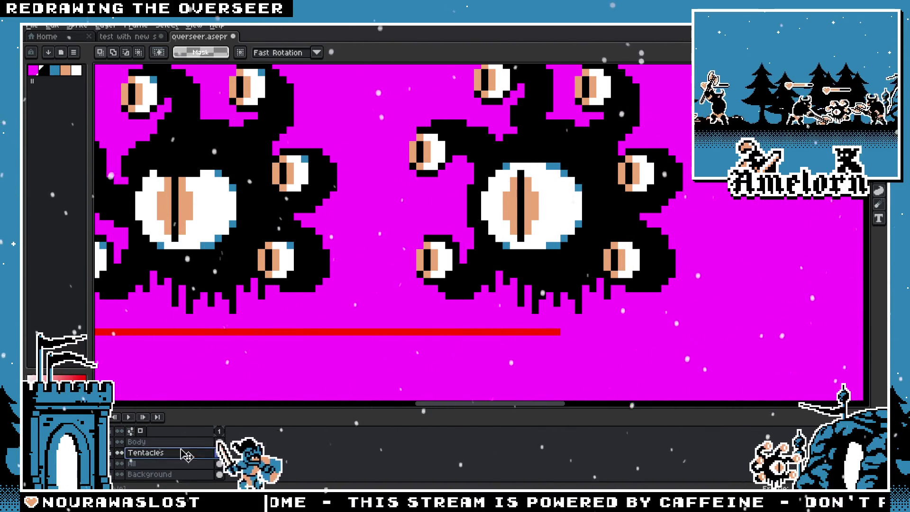
drag(395, 228, 512, 331)
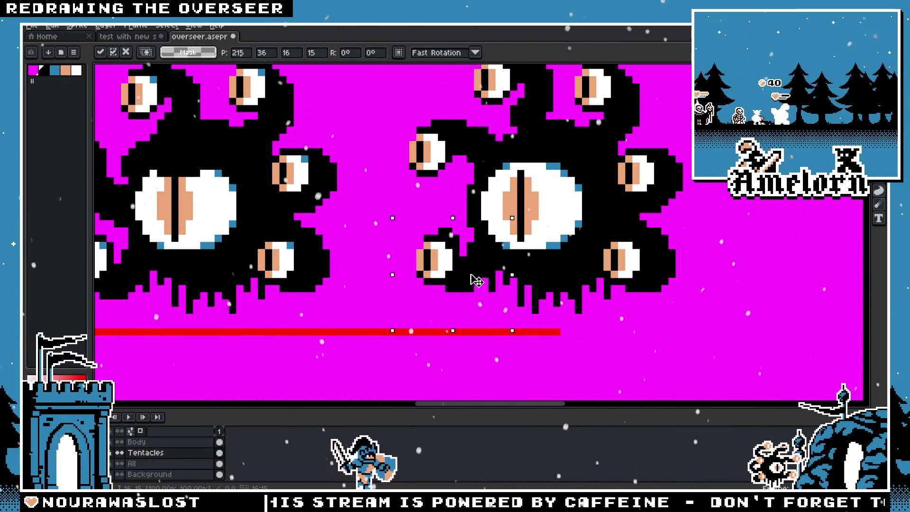
click(362, 207)
scroll(162, 452, up, 2)
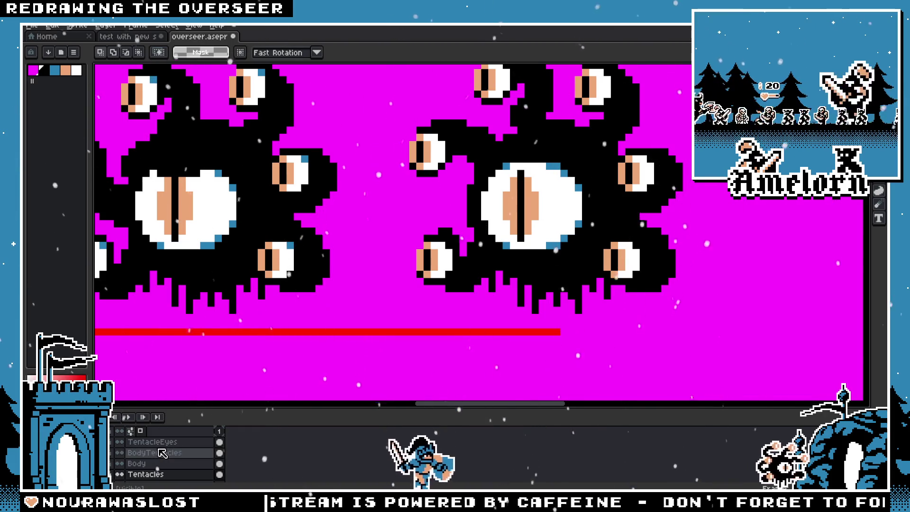
drag(489, 211, 313, 344)
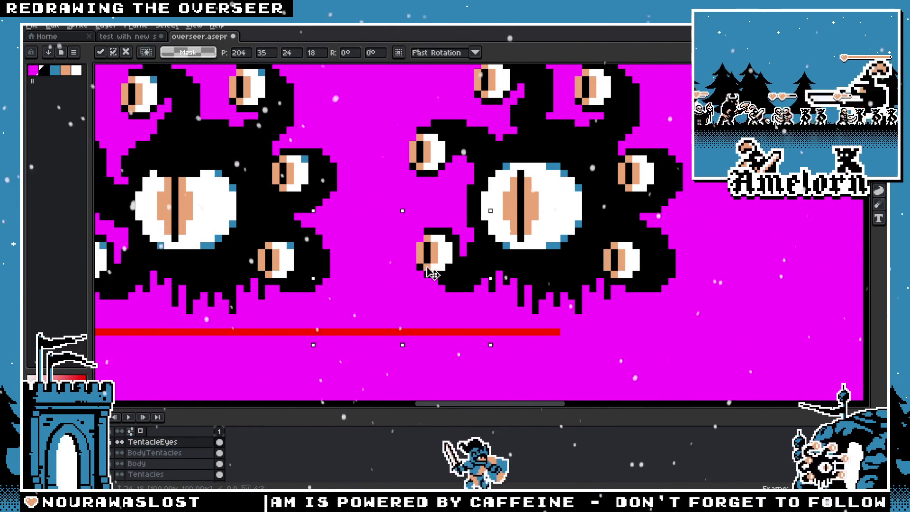
click(375, 206)
scroll(375, 205, down, 1)
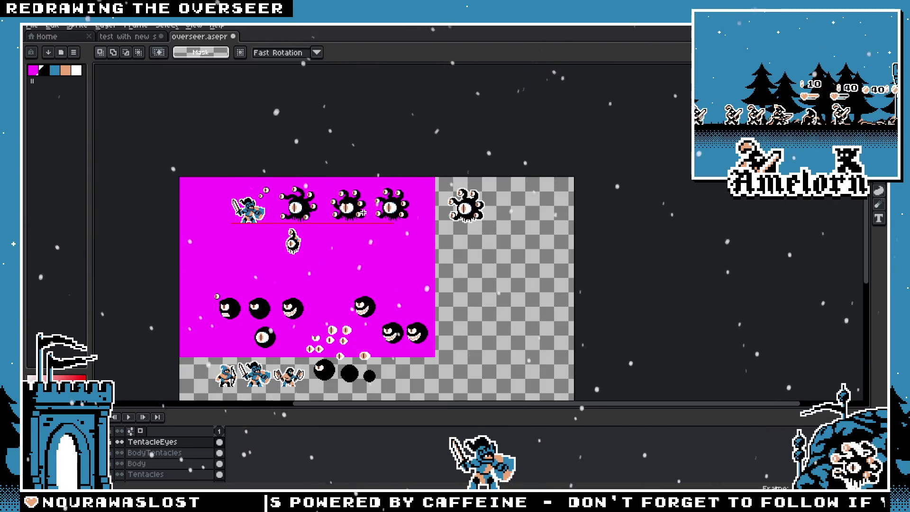
scroll(363, 213, up, 3)
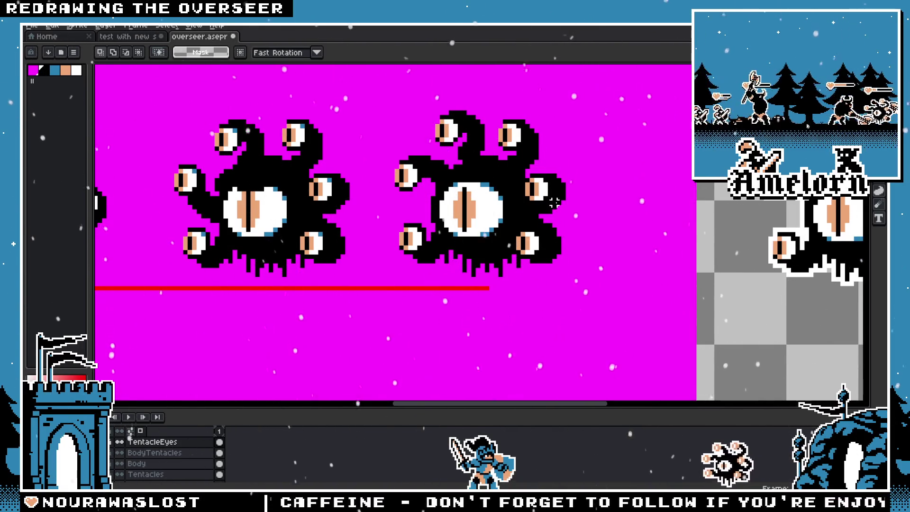
scroll(553, 203, up, 2)
Move the second overseer's right tentacle out to empty magenta space and commit it
drag(632, 133, 427, 263)
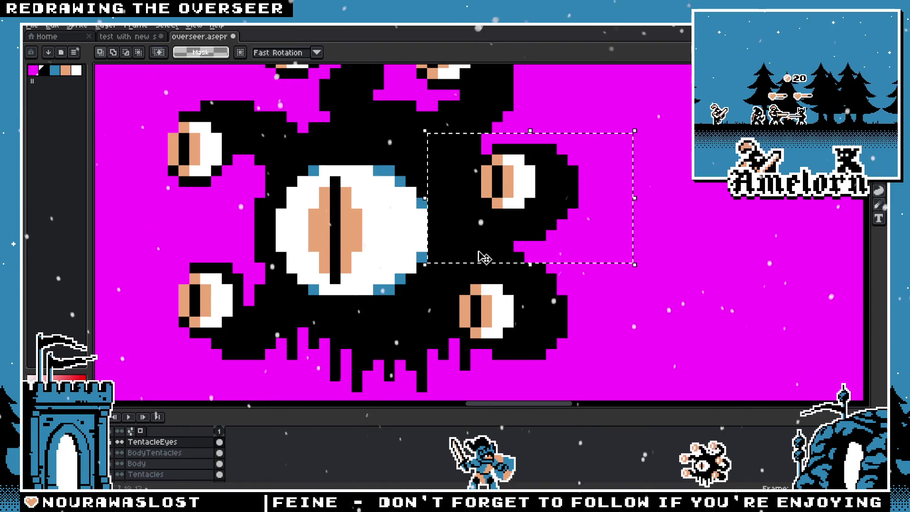
key(alt+Down)
key(alt+Down)
key(alt+Down)
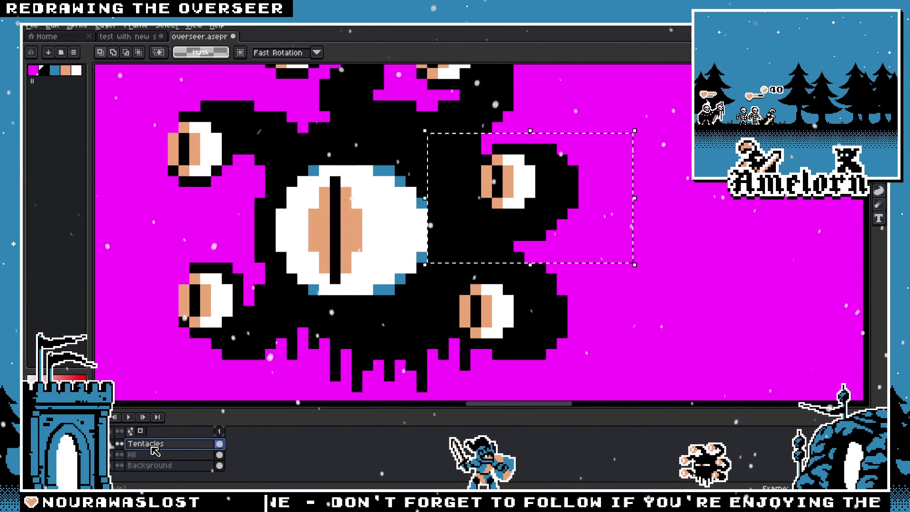
scroll(501, 231, down, 1)
scroll(498, 230, down, 1)
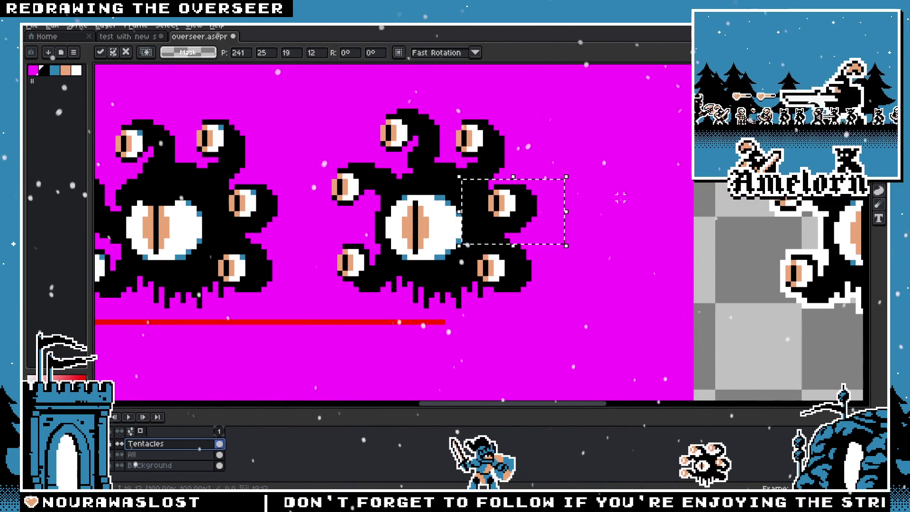
key(ctrl+d)
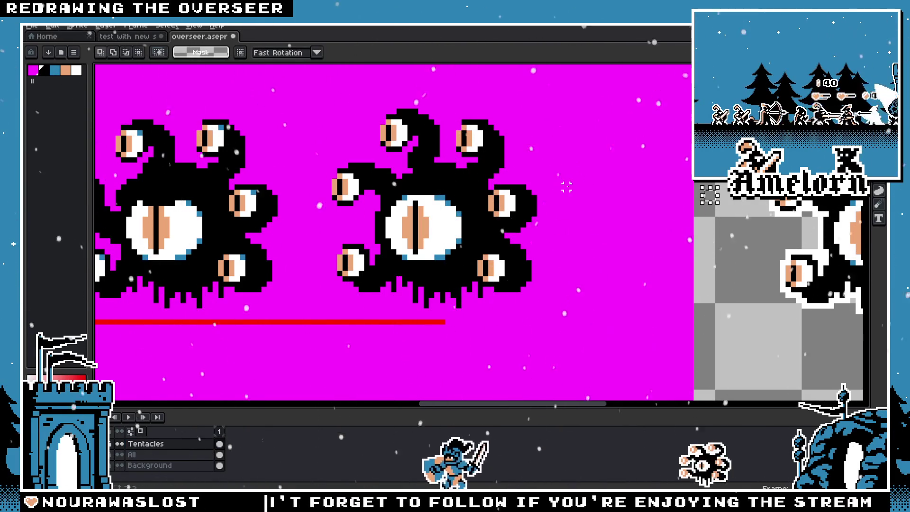
mouse_move(569, 187)
mouse_down()
mouse_move(498, 201)
mouse_move(448, 241)
mouse_up()
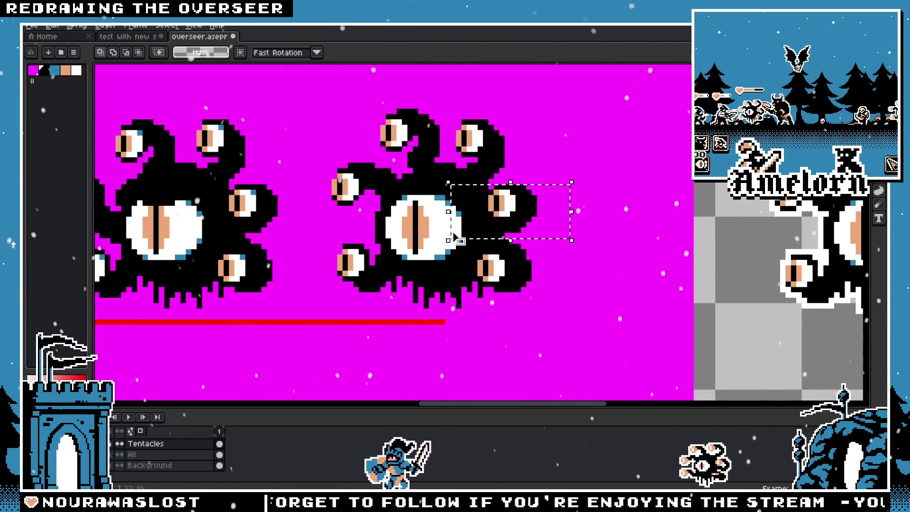
drag(510, 227, 663, 237)
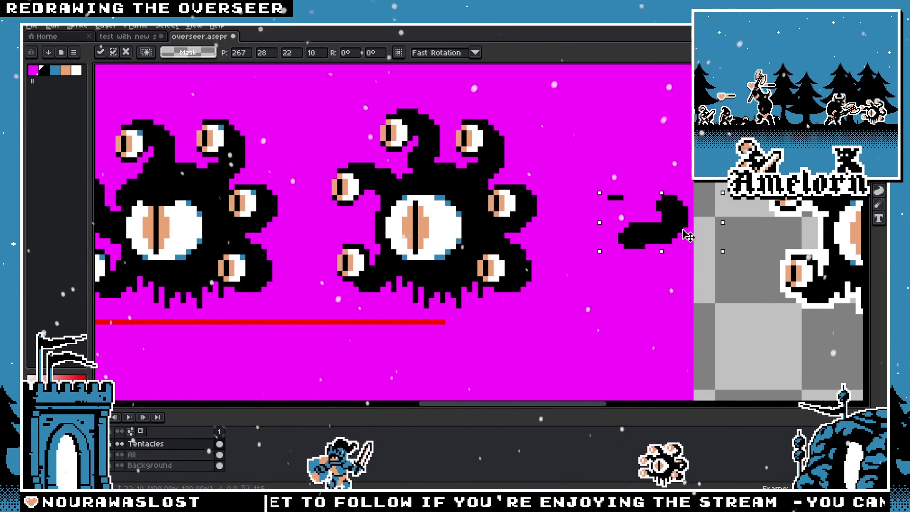
key(Return)
scroll(663, 237, up, 1)
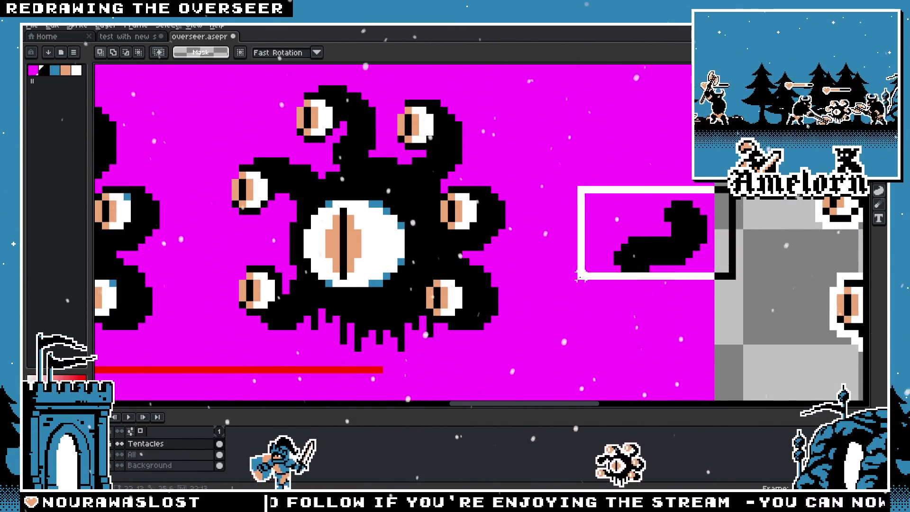
Try flipping and repositioning the loose tentacle, then undo those changes
key(shift+h)
drag(616, 264, 629, 221)
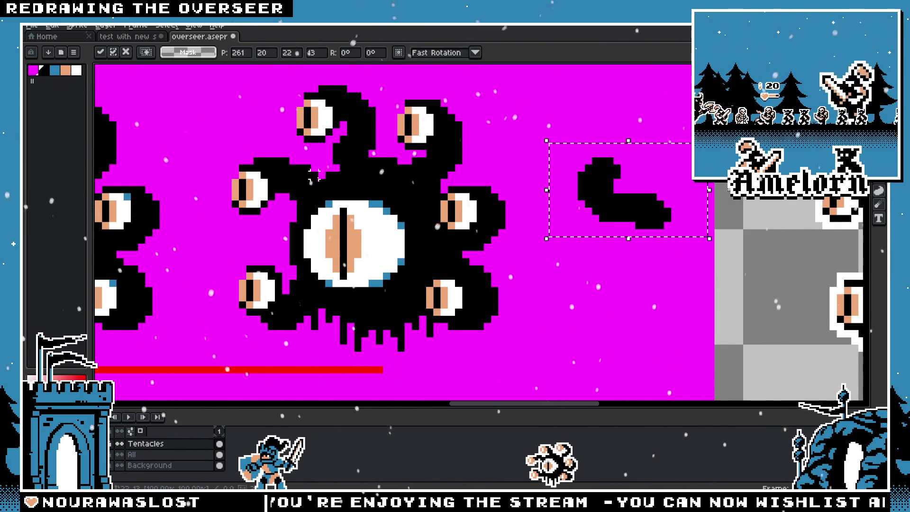
key(ctrl+z)
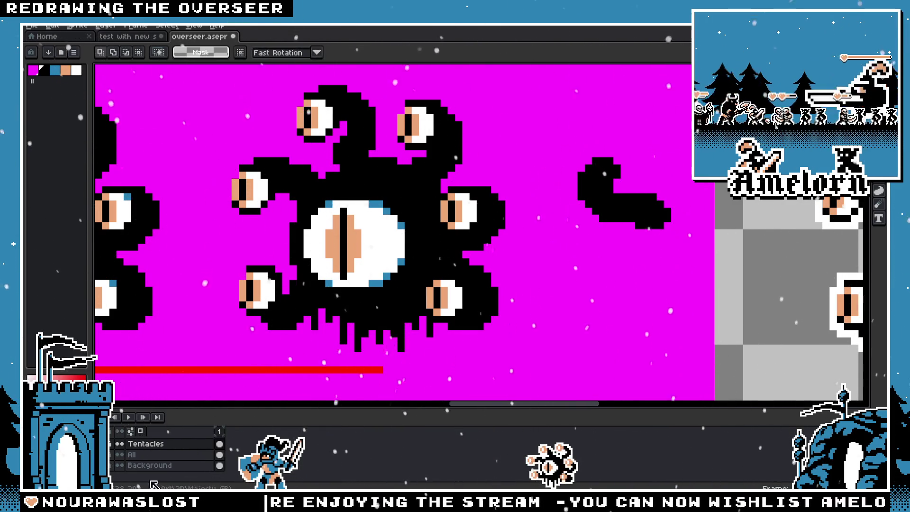
key(ctrl+z)
Copy a tentacle eye onto the loose tentacle piece, nudge it and commit its placement
mouse_move(229, 151)
mouse_down()
mouse_move(304, 221)
mouse_move(629, 198)
mouse_move(614, 189)
mouse_move(610, 204)
mouse_move(710, 198)
mouse_move(624, 184)
mouse_up()
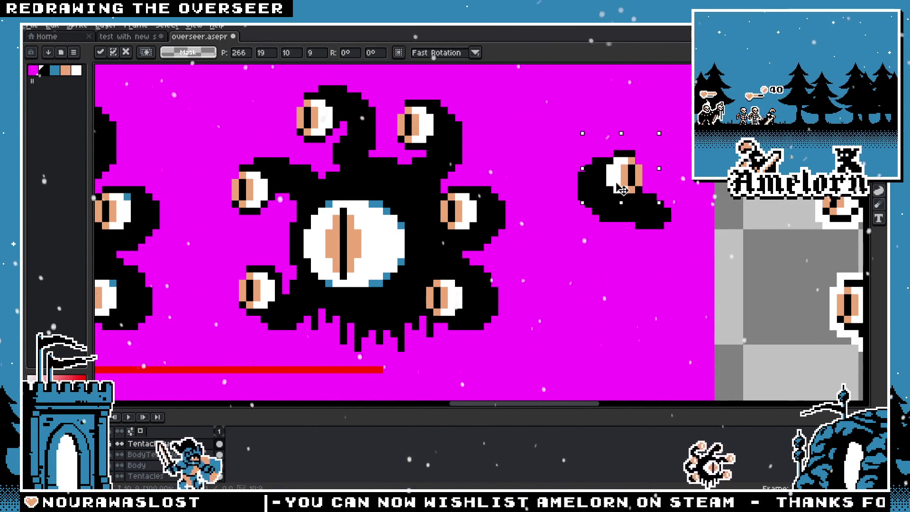
drag(625, 186, 595, 128)
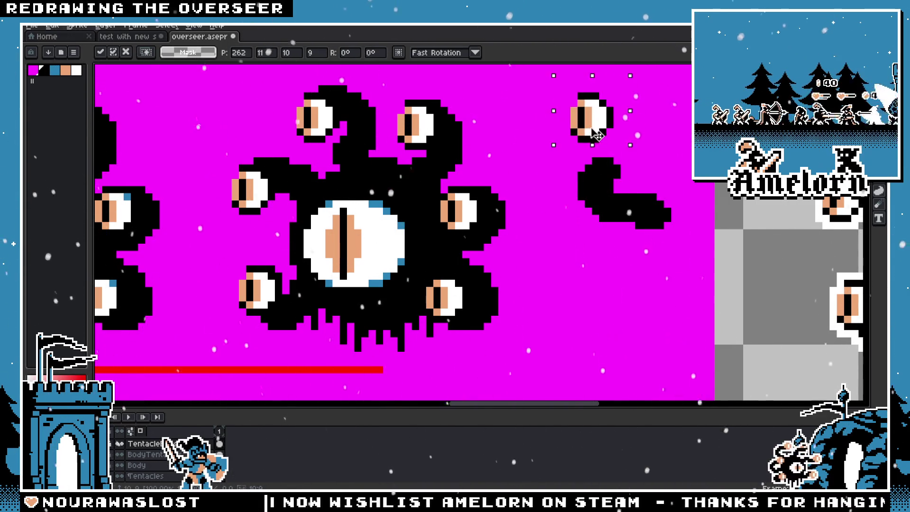
key(Return)
scroll(521, 208, up, 2)
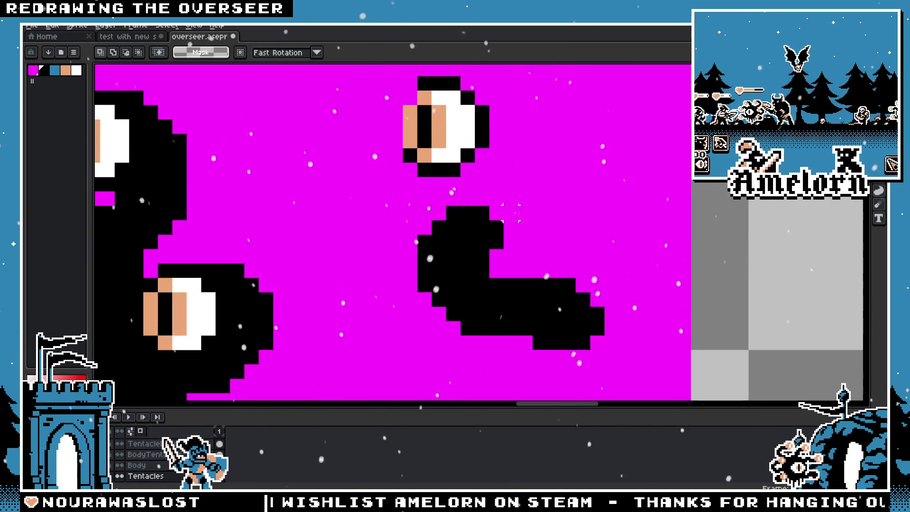
Shift the loose tentacle piece, then move the floating eye down-left onto its tip
mouse_move(520, 190)
mouse_down()
mouse_move(388, 279)
mouse_move(390, 251)
mouse_up()
key(ctrl+d)
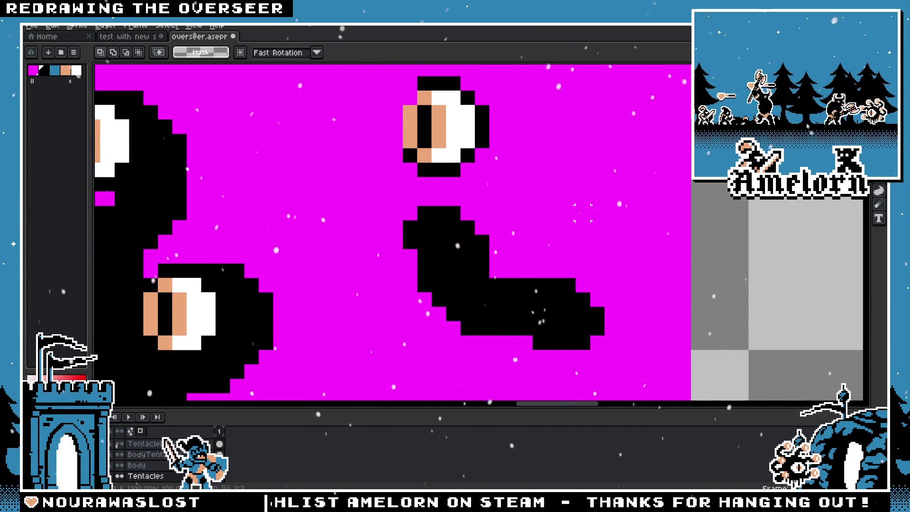
scroll(565, 190, down, 2)
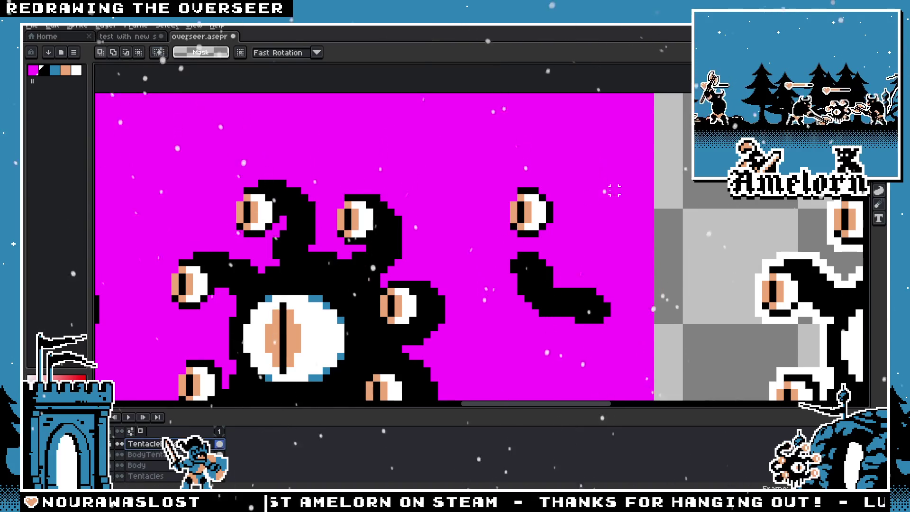
drag(593, 168, 481, 248)
drag(552, 198, 533, 271)
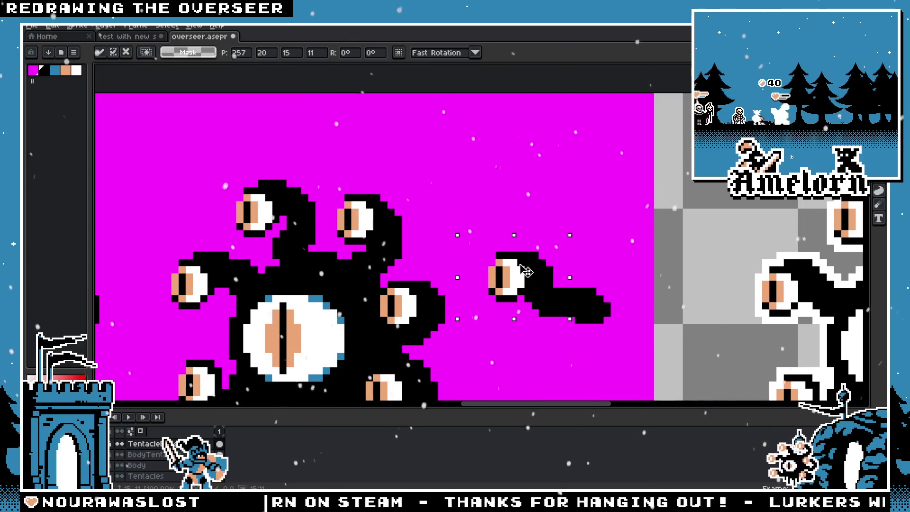
key(ctrl+d)
scroll(364, 317, up, 3)
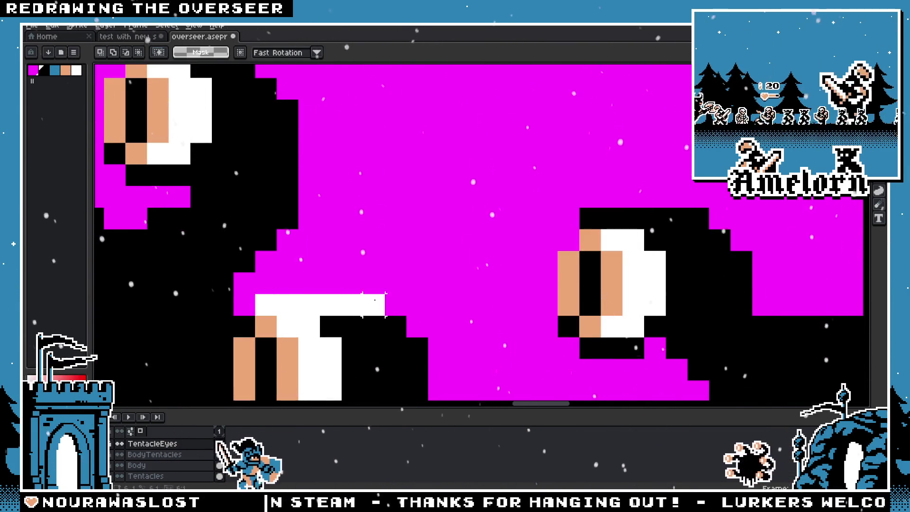
Select the black strip above the lower eye and the loose tentacle with its eye for tidying
drag(254, 294, 386, 316)
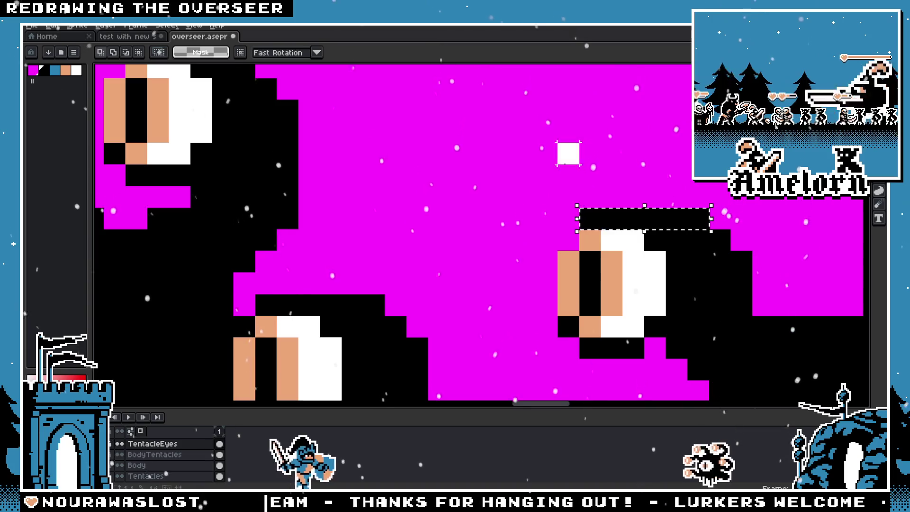
scroll(504, 257, down, 3)
drag(503, 258, 487, 270)
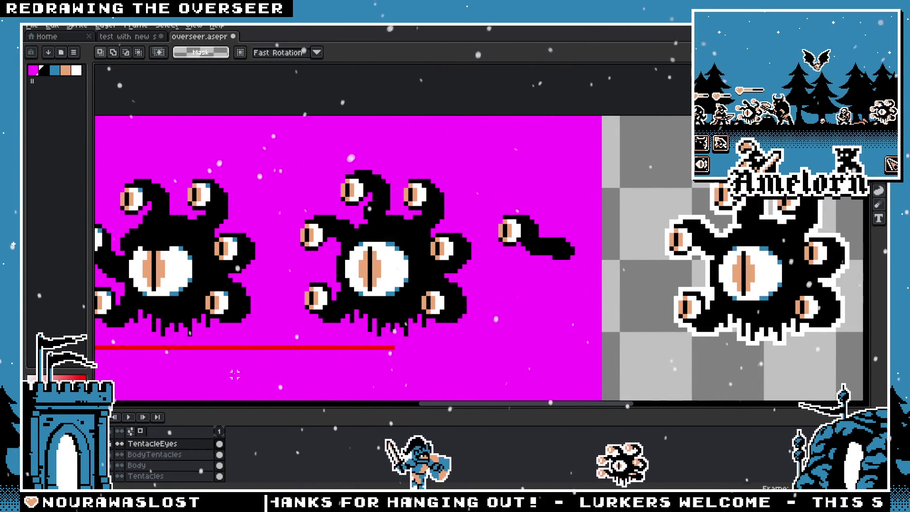
Delete the second overseer's upper-left tentacle on the Tentacles layer
click(275, 284)
scroll(276, 284, up, 2)
drag(304, 186, 413, 265)
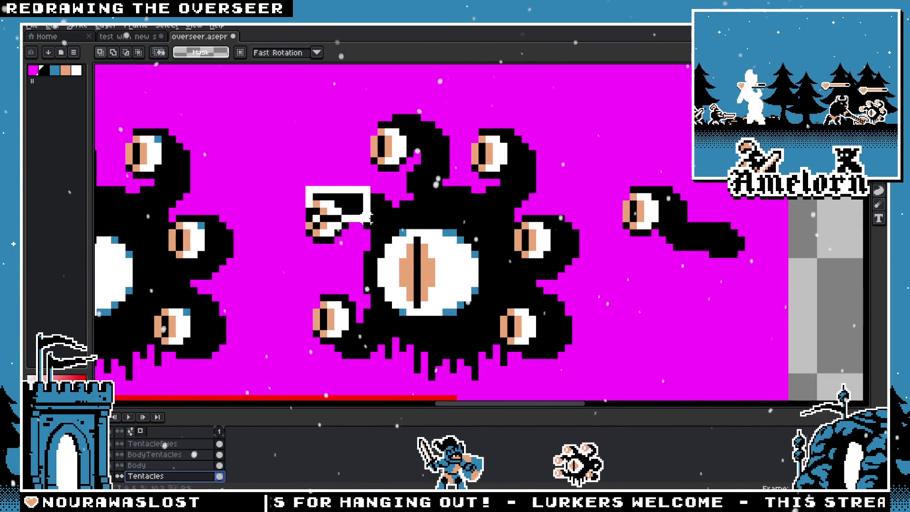
key(Delete)
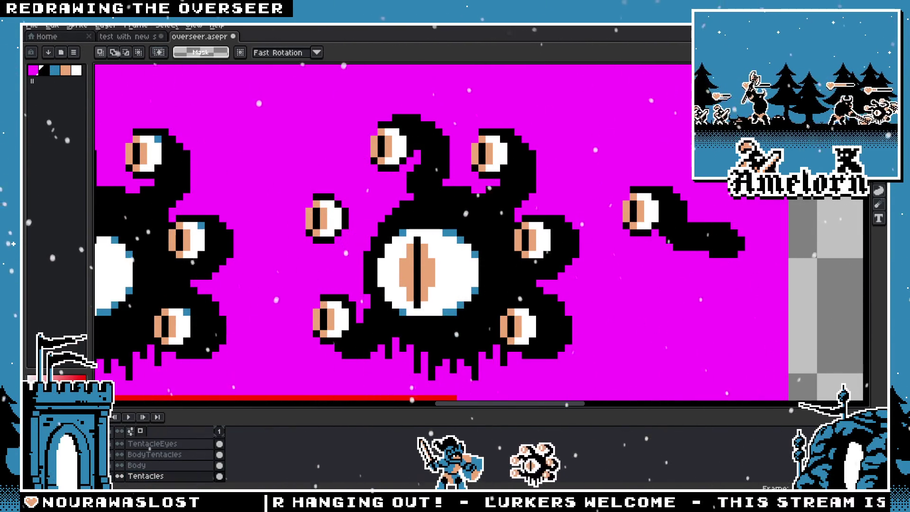
Move the loose curled tentacle onto the overseer's upper-left side, nudging it into position and committing
drag(782, 171, 620, 305)
drag(686, 239, 419, 235)
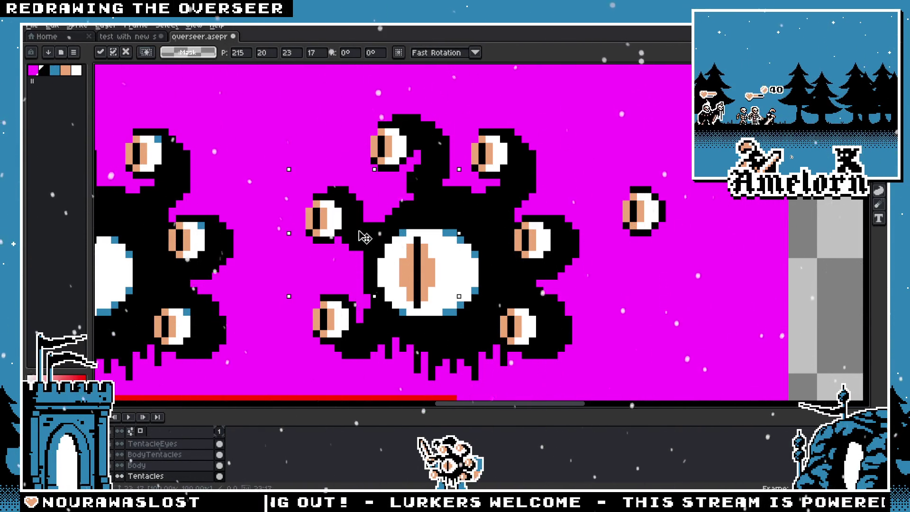
drag(367, 237, 388, 237)
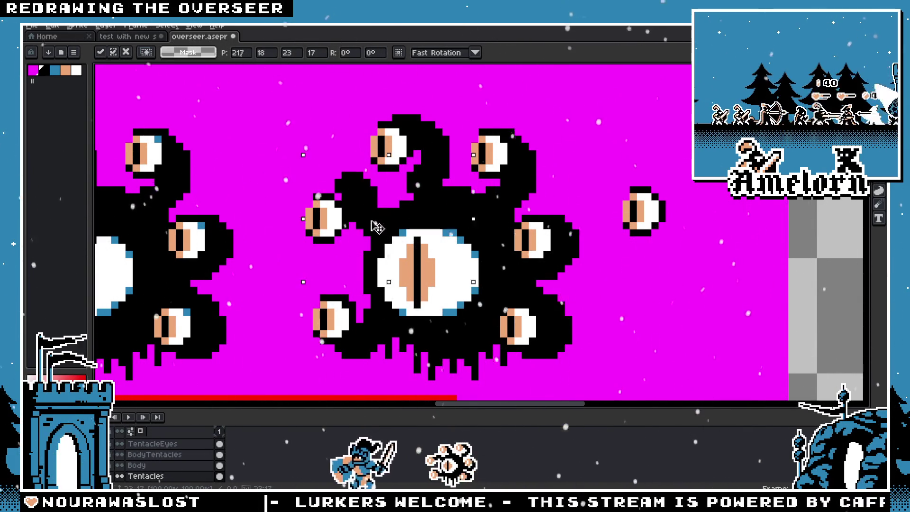
mouse_move(375, 226)
mouse_down()
mouse_move(364, 226)
mouse_move(378, 232)
mouse_up()
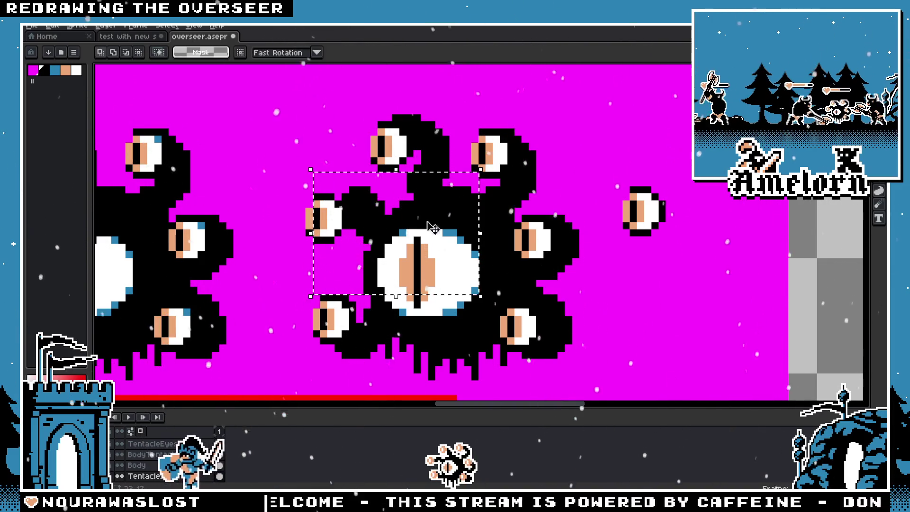
click(598, 211)
key(ctrl+z)
mouse_move(398, 235)
mouse_down()
mouse_move(704, 234)
mouse_move(403, 237)
mouse_up()
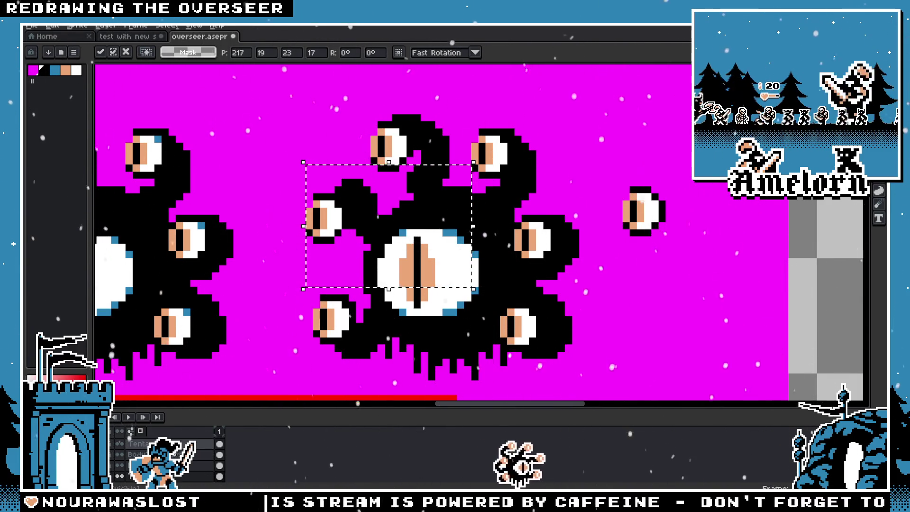
click(290, 201)
Move the small tentacle eye up-right onto the curled tentacle and commit it
mouse_move(283, 191)
mouse_down()
mouse_move(352, 261)
mouse_move(344, 226)
mouse_up()
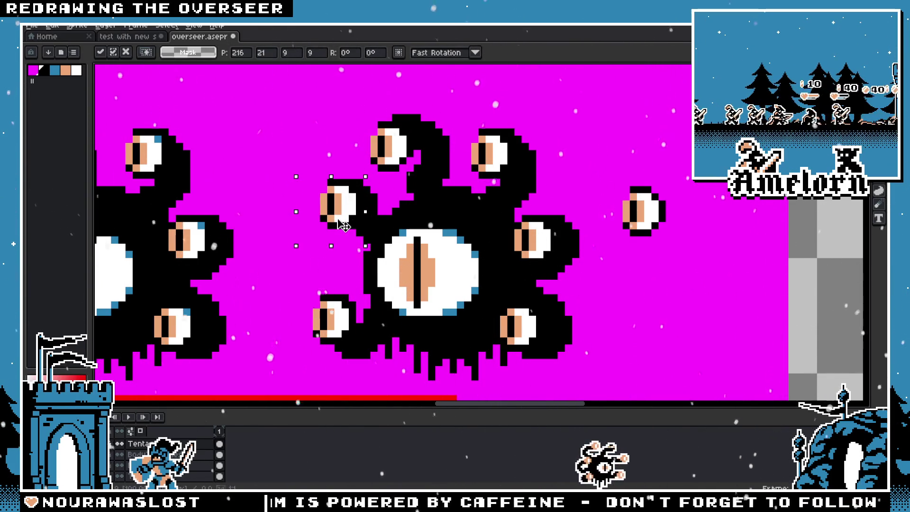
click(288, 256)
scroll(288, 256, down, 3)
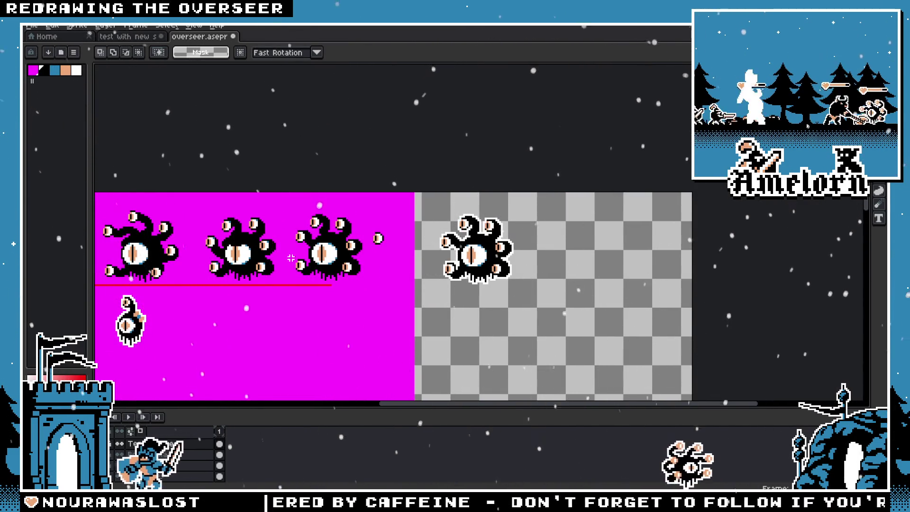
scroll(291, 258, up, 2)
Undo to restore the loose tentacle, then delete it and its eye from both layers
key(ctrl+z)
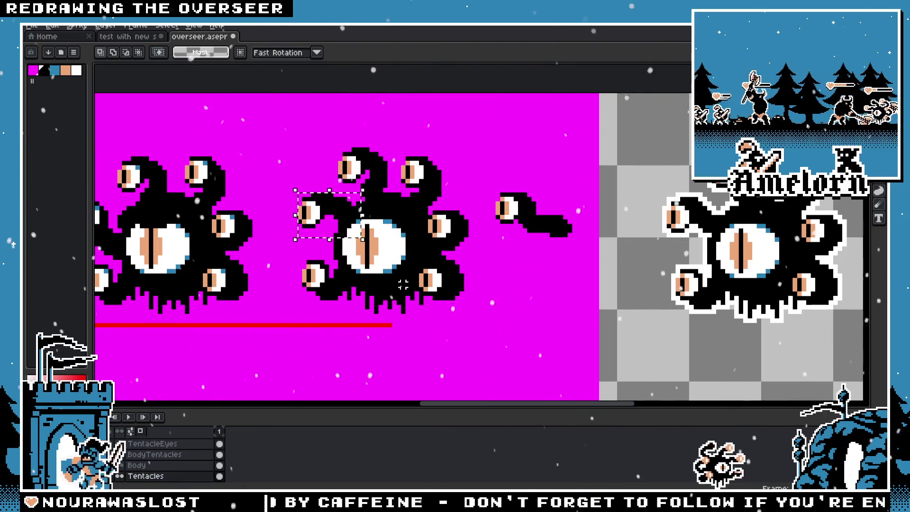
key(ctrl+z)
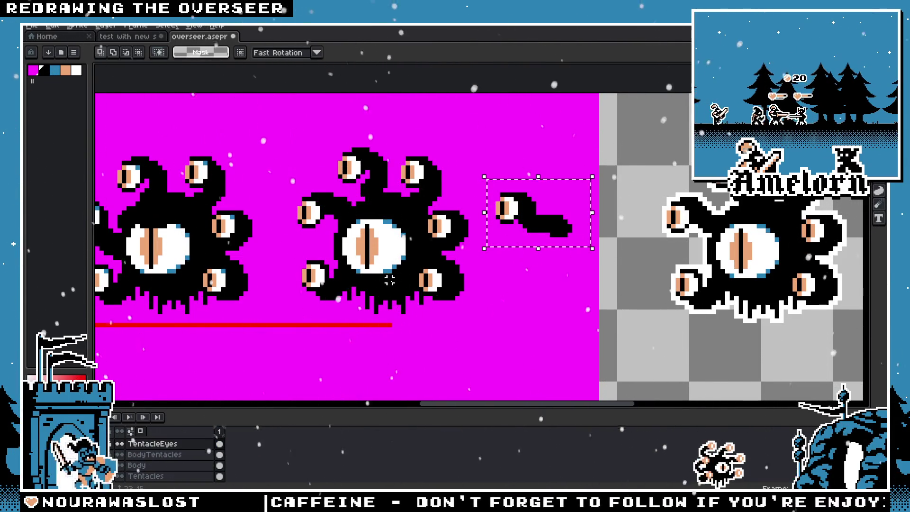
scroll(308, 233, up, 1)
drag(649, 163, 526, 276)
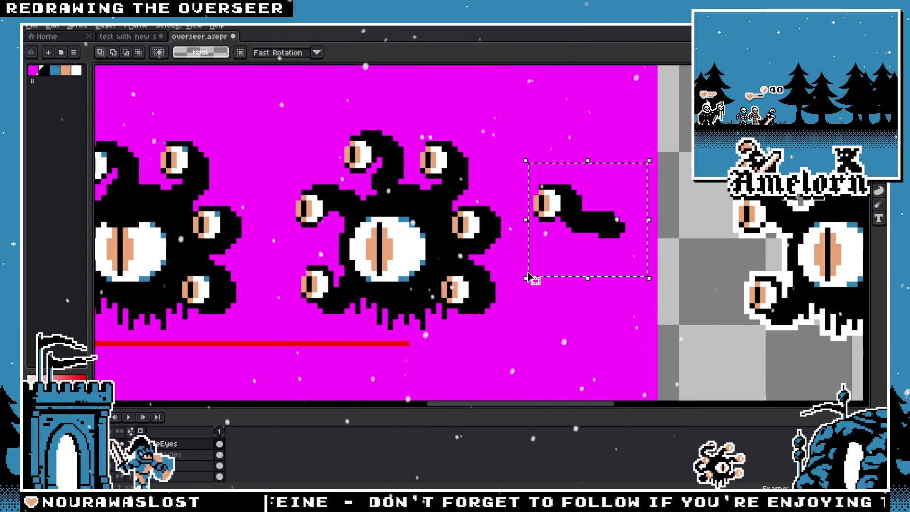
key(Delete)
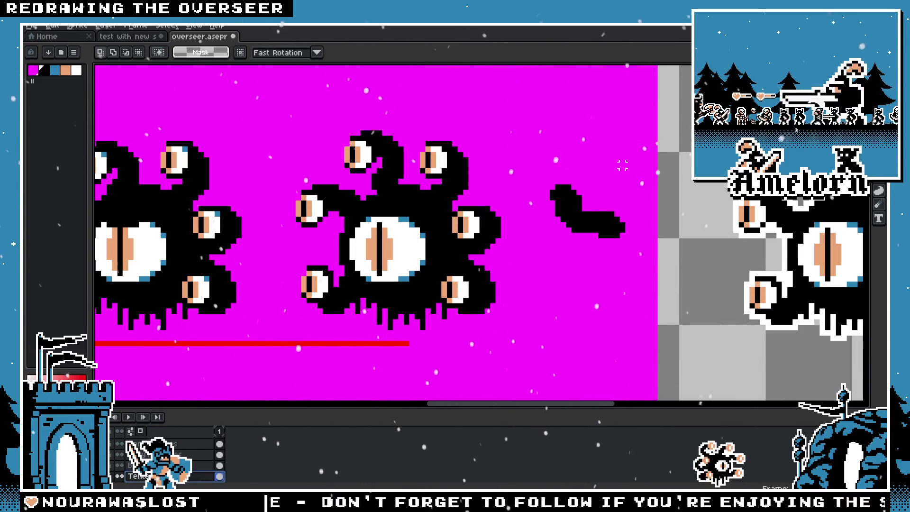
drag(668, 136, 538, 277)
key(Delete)
scroll(249, 197, up, 1)
scroll(249, 198, up, 1)
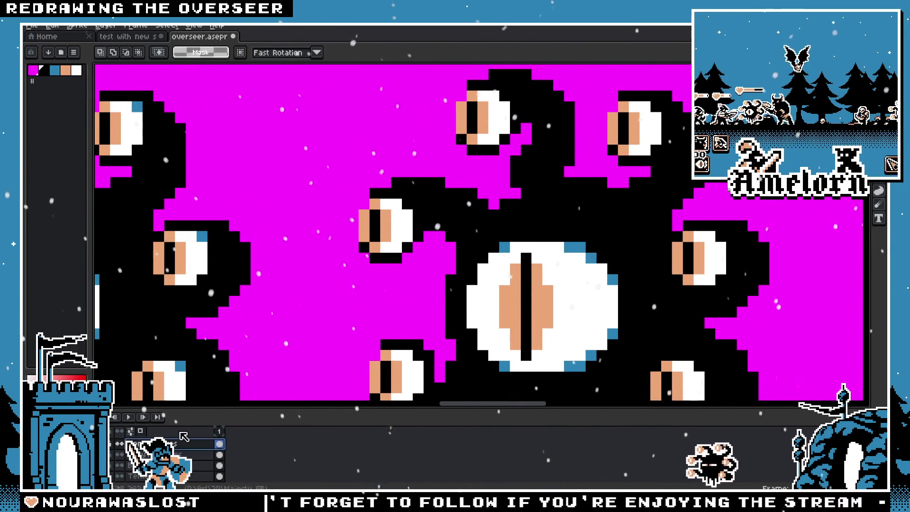
Move the upper-left tentacle eye slightly up-right and commit its new position
mouse_move(389, 249)
mouse_down()
mouse_move(400, 225)
mouse_move(419, 244)
mouse_move(399, 236)
mouse_up()
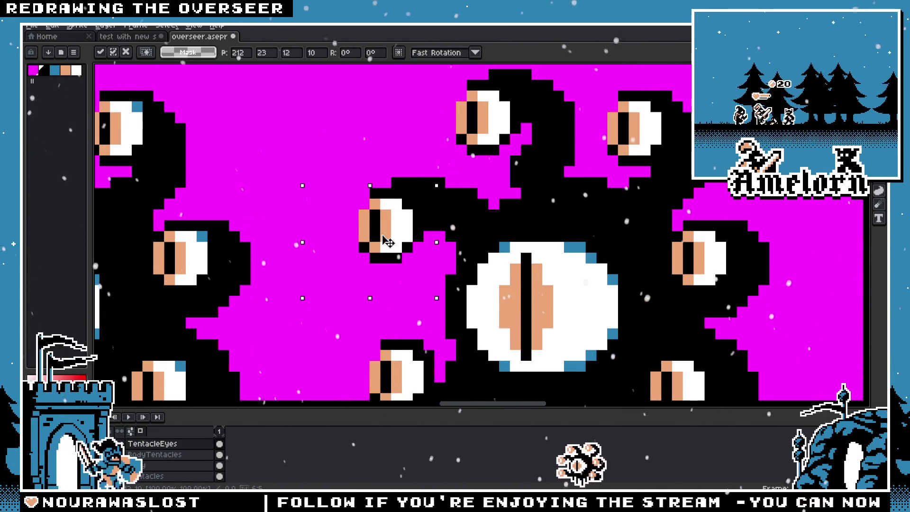
key(Return)
scroll(396, 240, down, 1)
scroll(309, 192, down, 3)
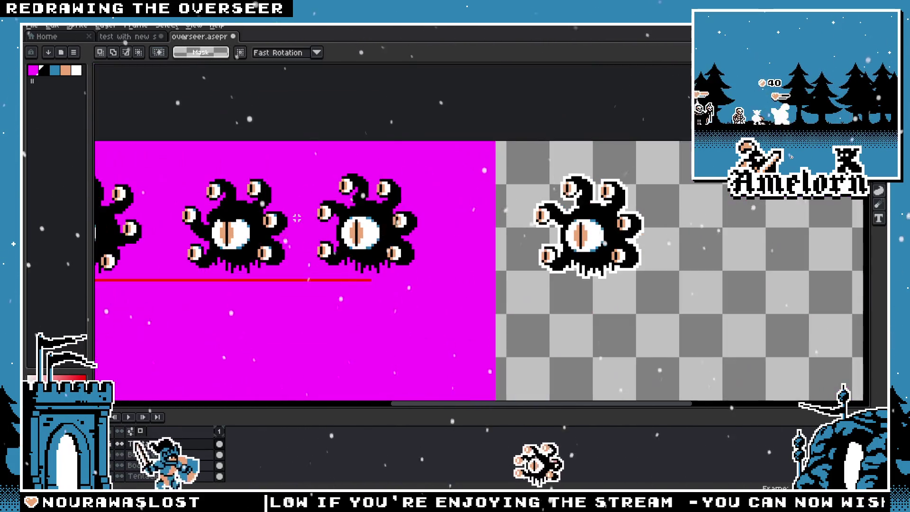
scroll(291, 226, up, 3)
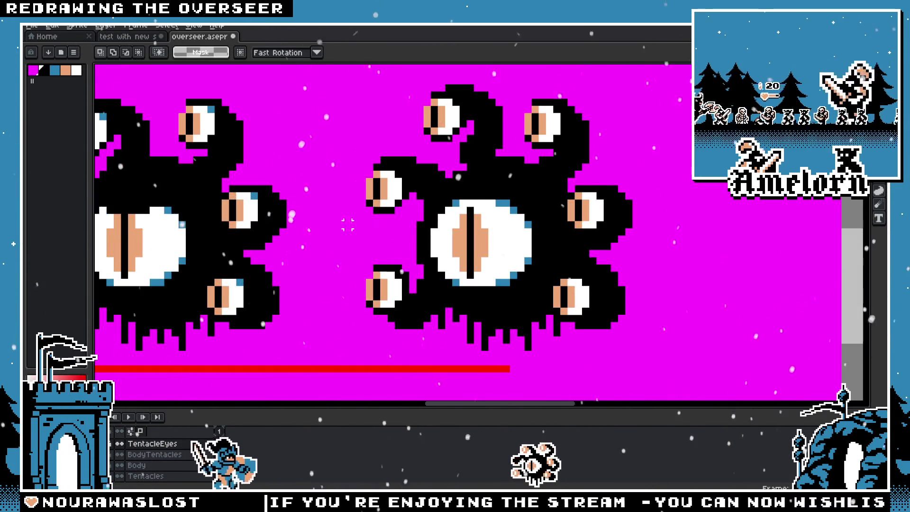
scroll(393, 200, up, 1)
scroll(393, 201, down, 1)
scroll(410, 194, up, 1)
Select the upper-left tentacle eye, try a leftward shift and cancel it
key(v)
key(b)
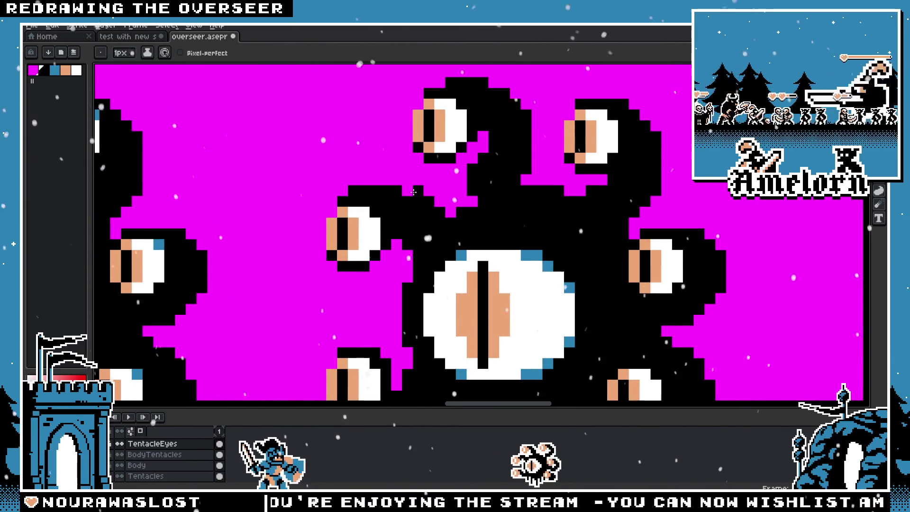
scroll(409, 193, down, 1)
scroll(410, 194, down, 1)
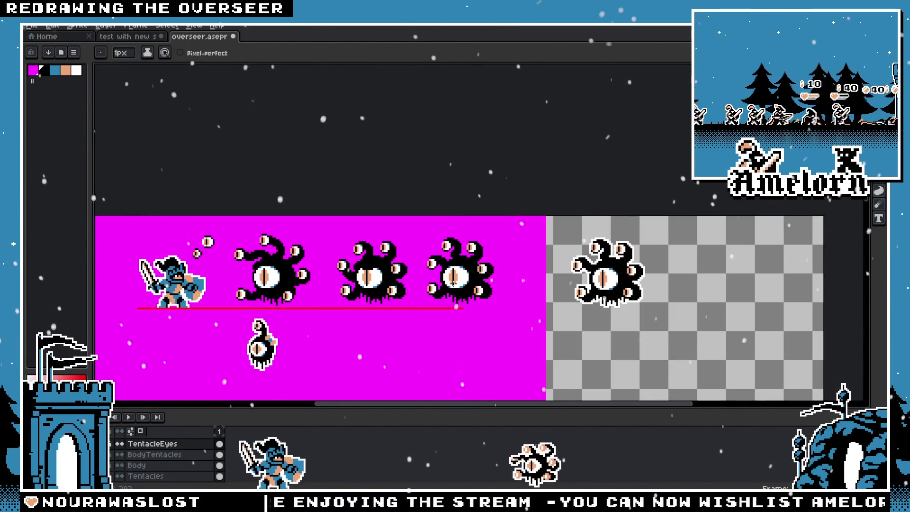
scroll(451, 287, up, 1)
scroll(452, 287, up, 2)
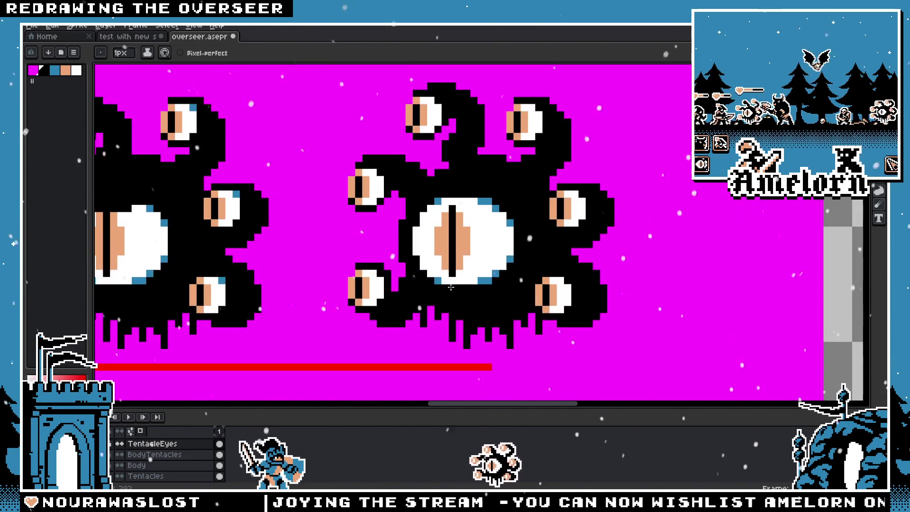
key(m)
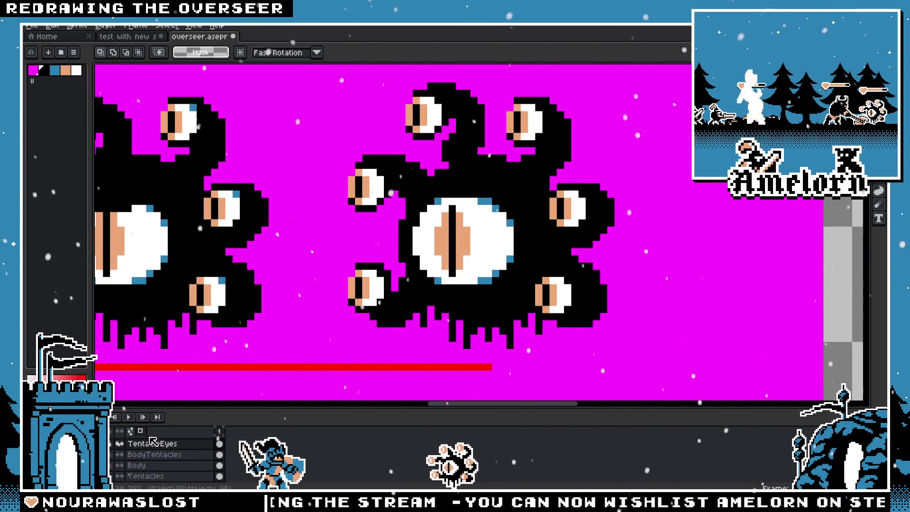
drag(414, 145, 309, 228)
drag(380, 197, 373, 198)
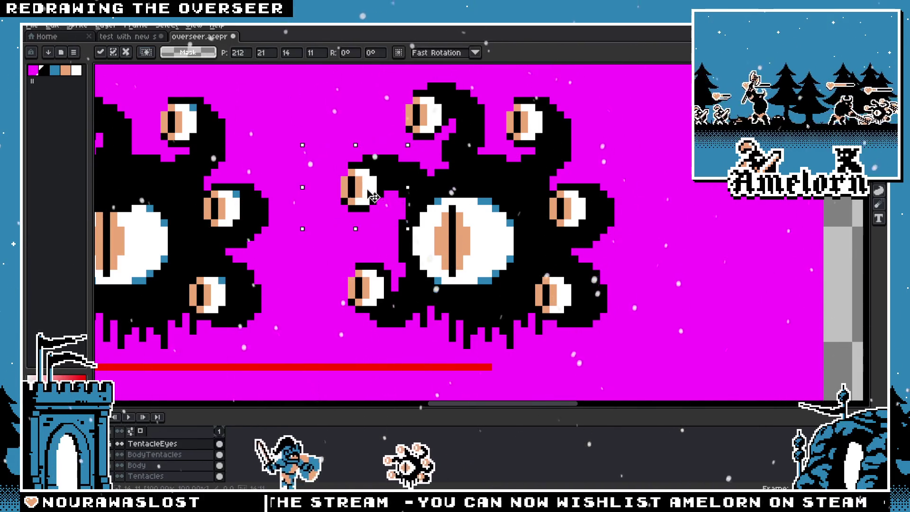
key(Escape)
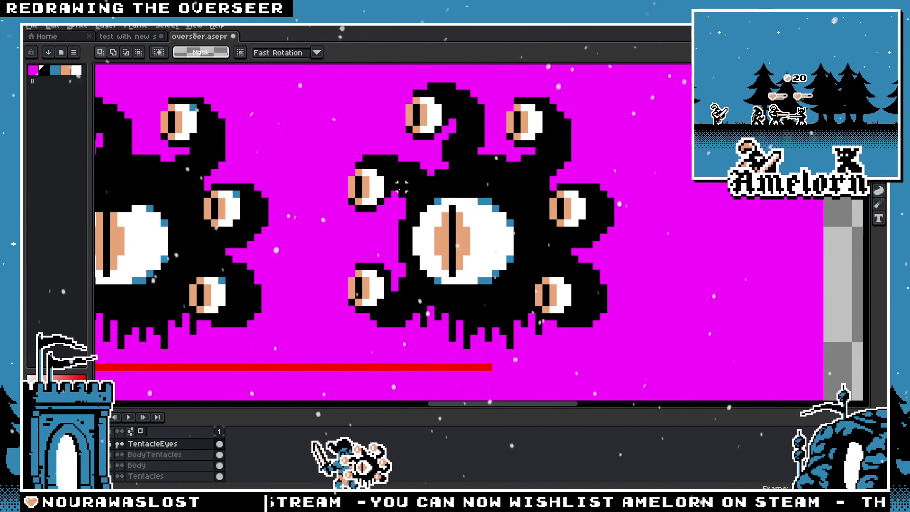
Reselect the eye, move it a few pixels left and commit the move
drag(412, 156, 327, 232)
drag(377, 211, 370, 212)
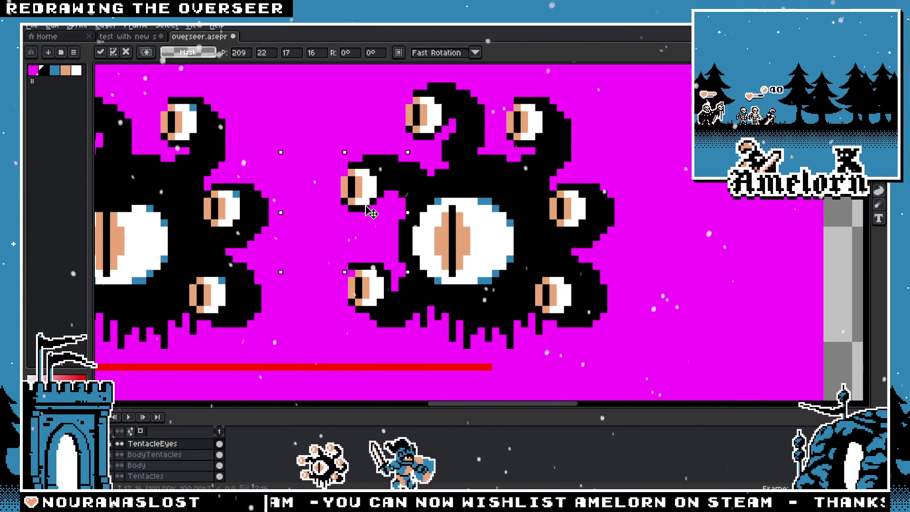
drag(415, 145, 309, 221)
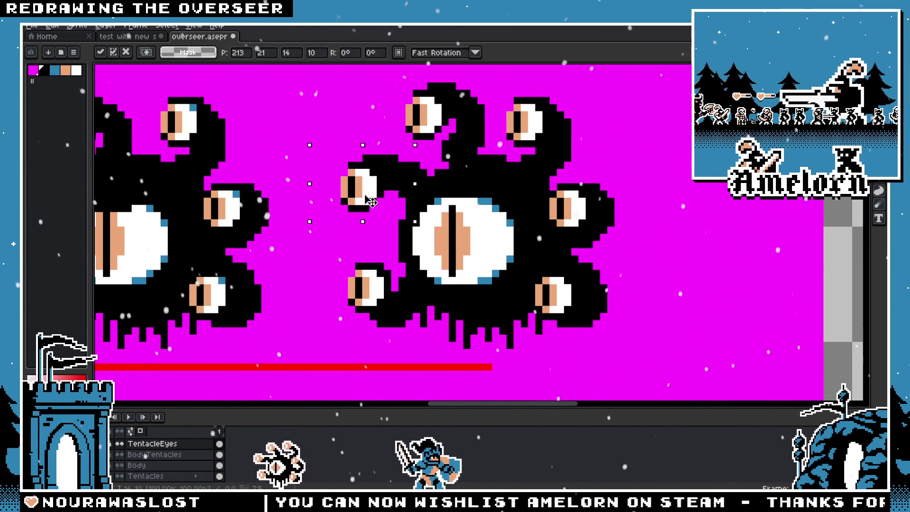
key(Return)
scroll(354, 200, down, 1)
scroll(274, 182, down, 2)
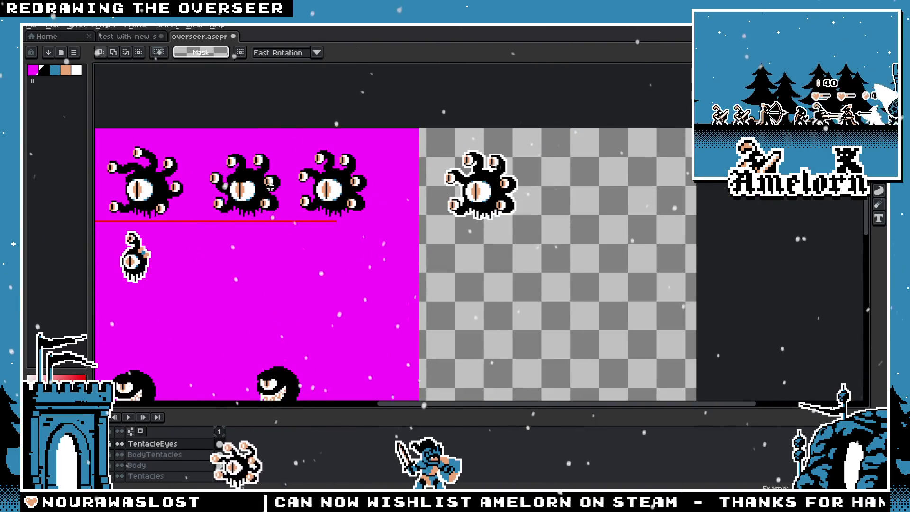
scroll(271, 183, up, 1)
scroll(271, 183, up, 2)
drag(329, 360, 322, 125)
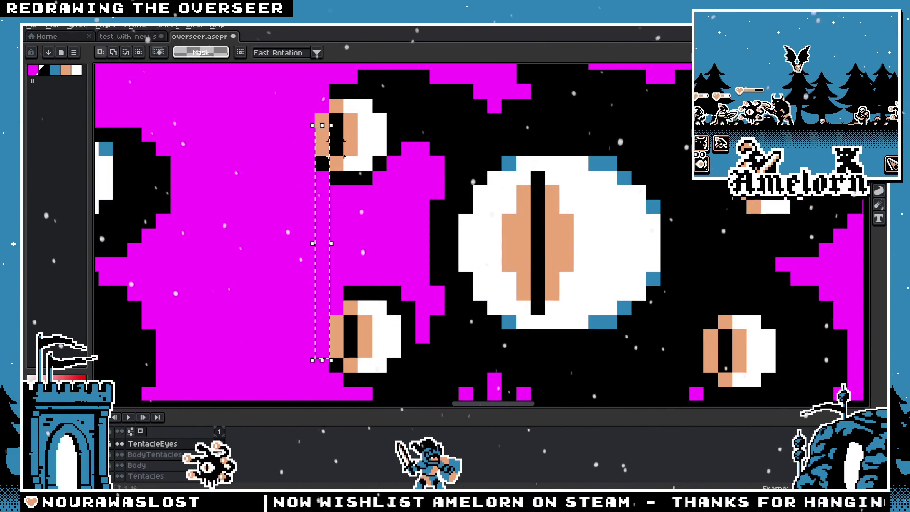
scroll(321, 125, down, 2)
scroll(429, 223, down, 2)
scroll(430, 224, up, 1)
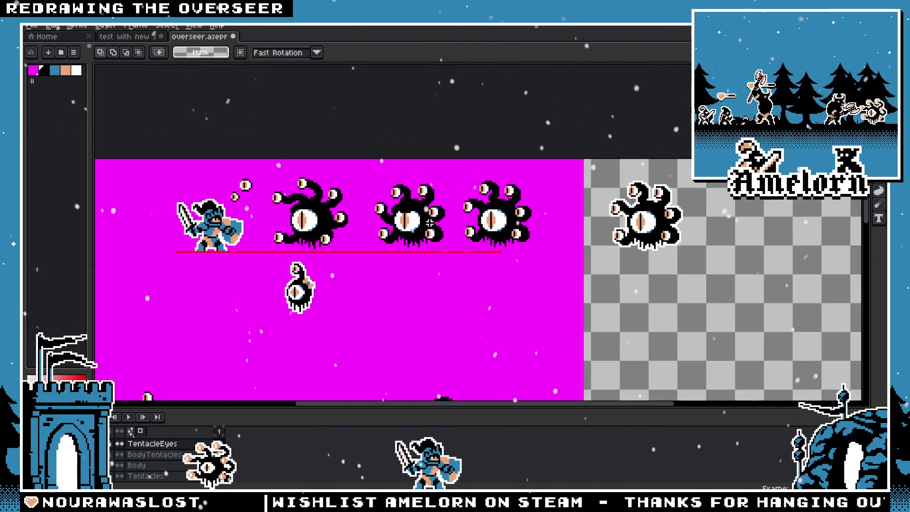
scroll(430, 223, up, 2)
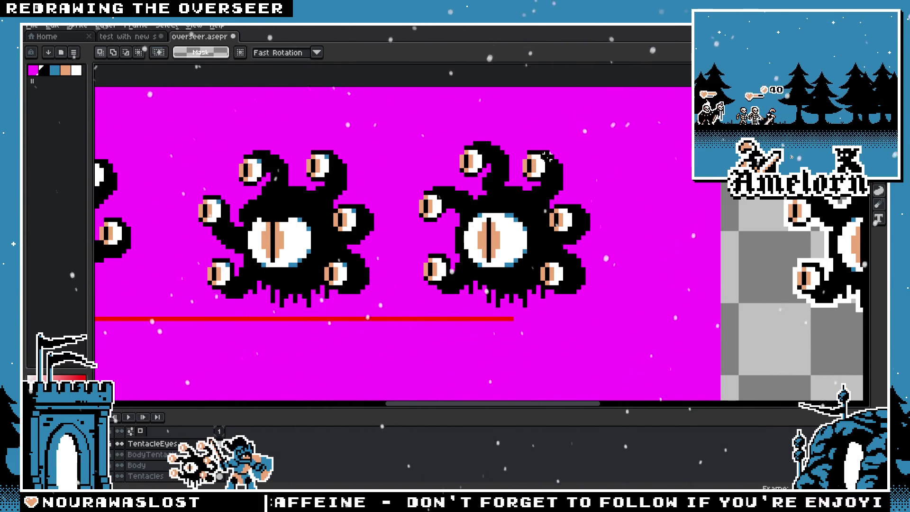
scroll(452, 213, up, 2)
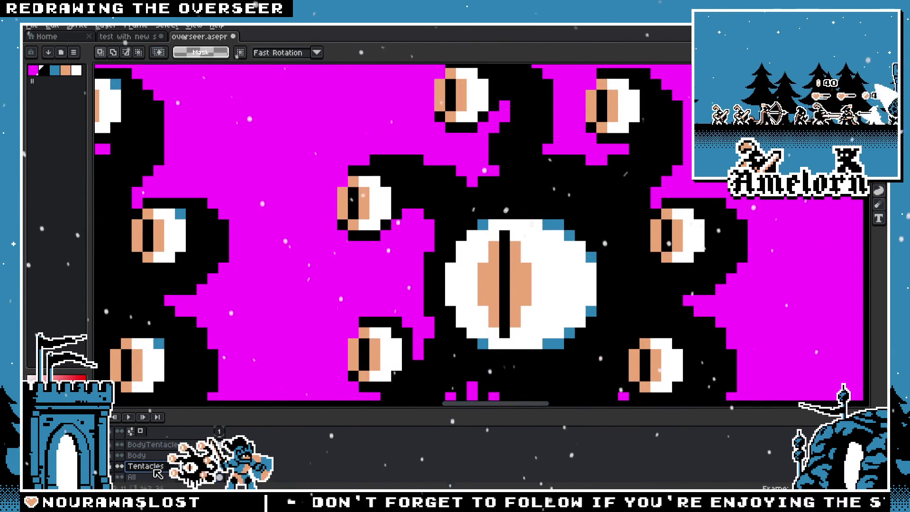
Select the left-middle tentacle eye, nudge it one pixel right and commit
drag(350, 175, 352, 171)
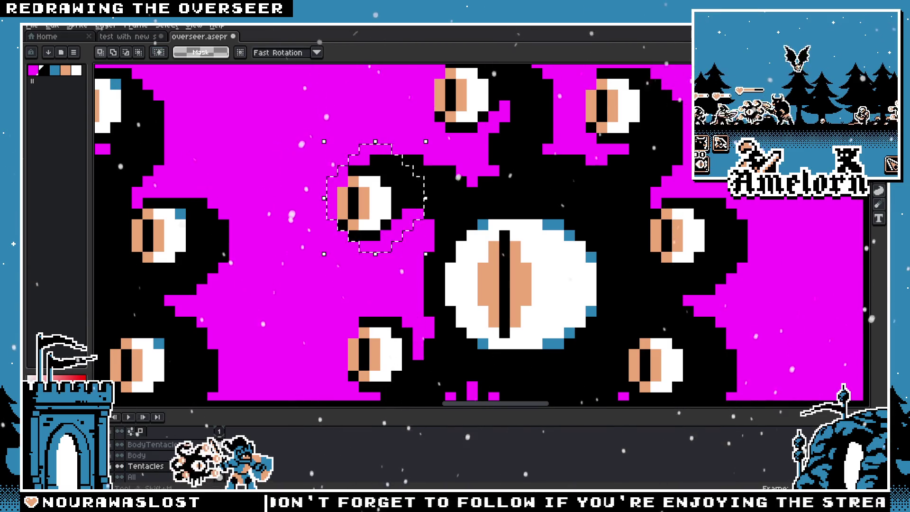
drag(303, 131, 426, 253)
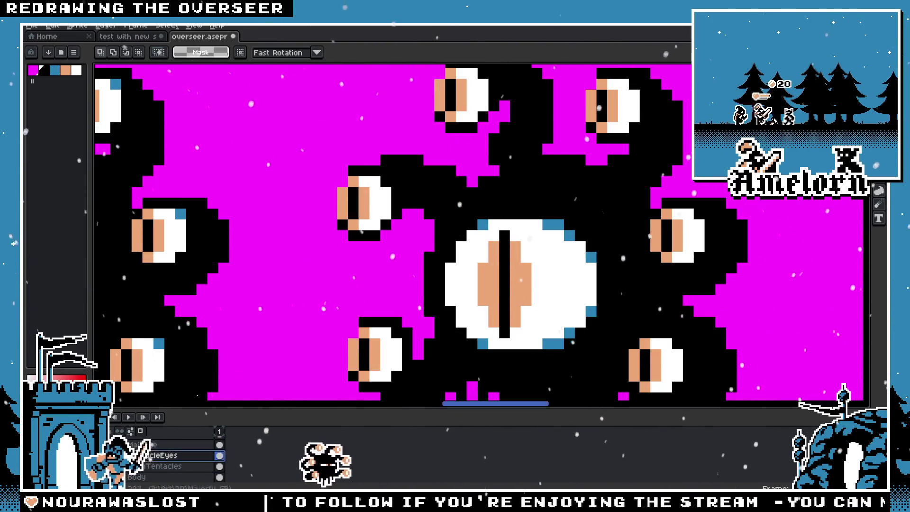
drag(313, 142, 414, 253)
key(Right)
key(Return)
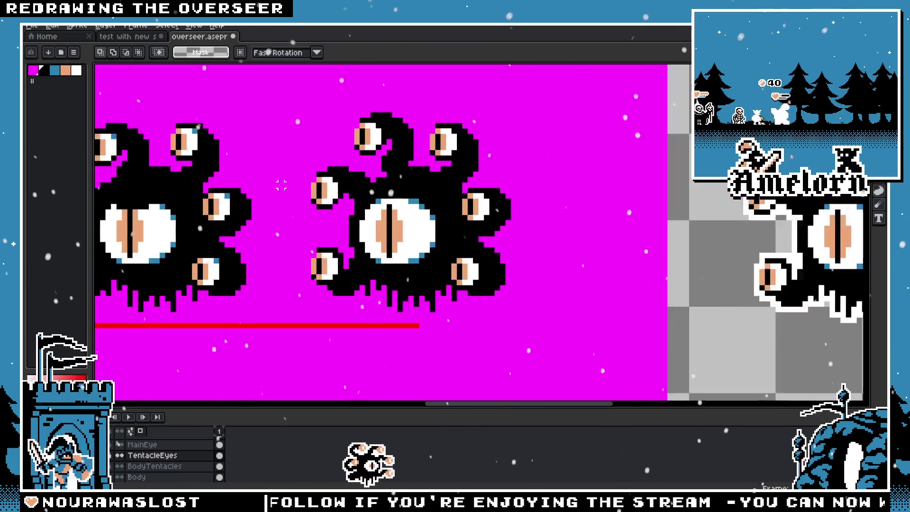
scroll(284, 210, down, 5)
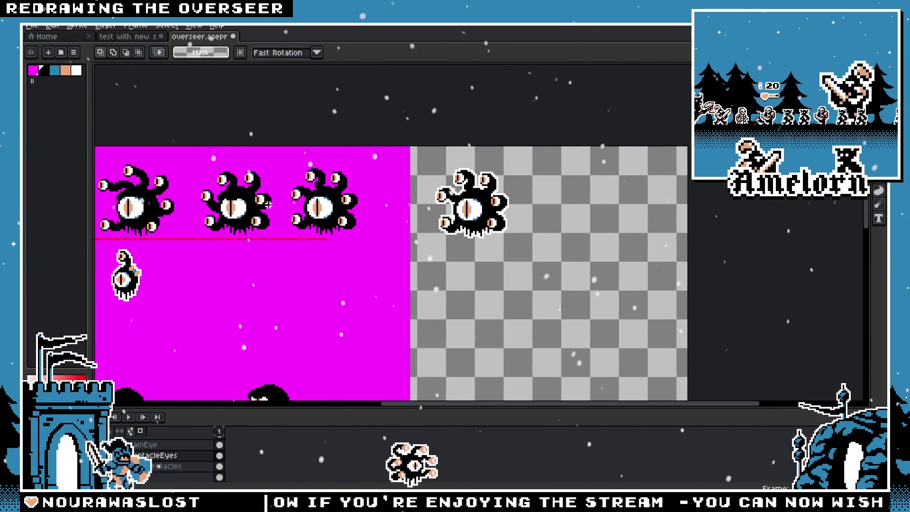
scroll(267, 204, up, 2)
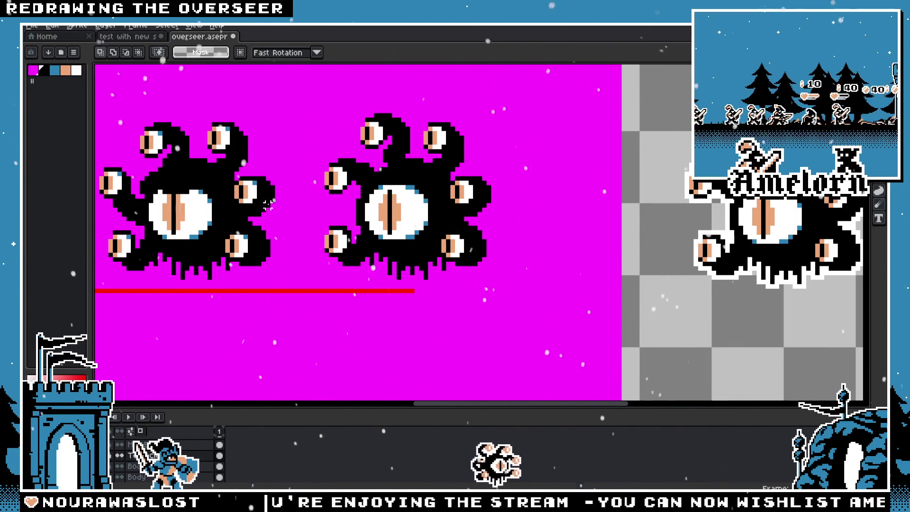
scroll(410, 186, up, 1)
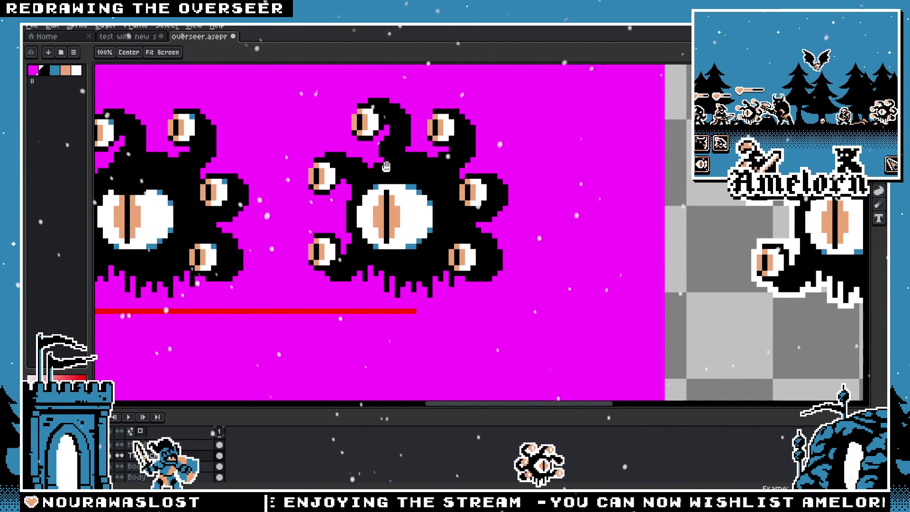
scroll(398, 213, down, 2)
scroll(413, 235, down, 1)
scroll(432, 262, up, 1)
scroll(432, 262, up, 1)
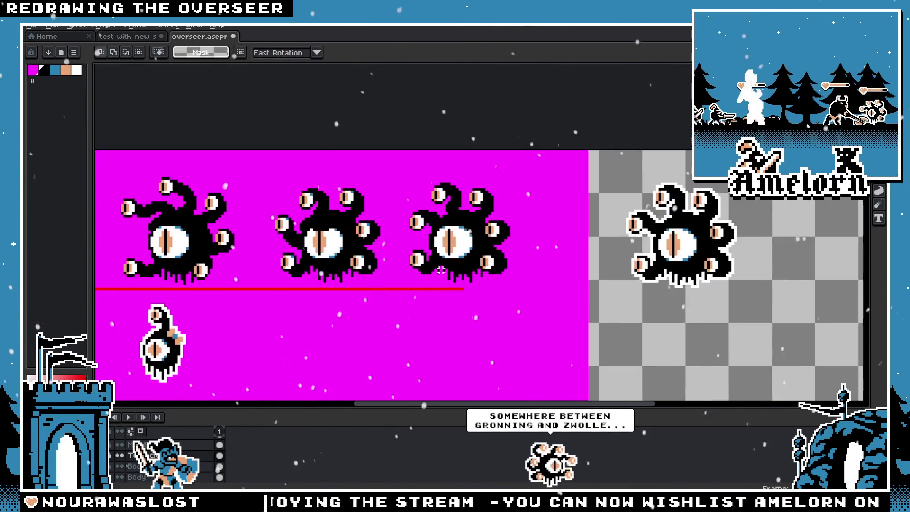
scroll(432, 257, up, 1)
scroll(431, 253, up, 1)
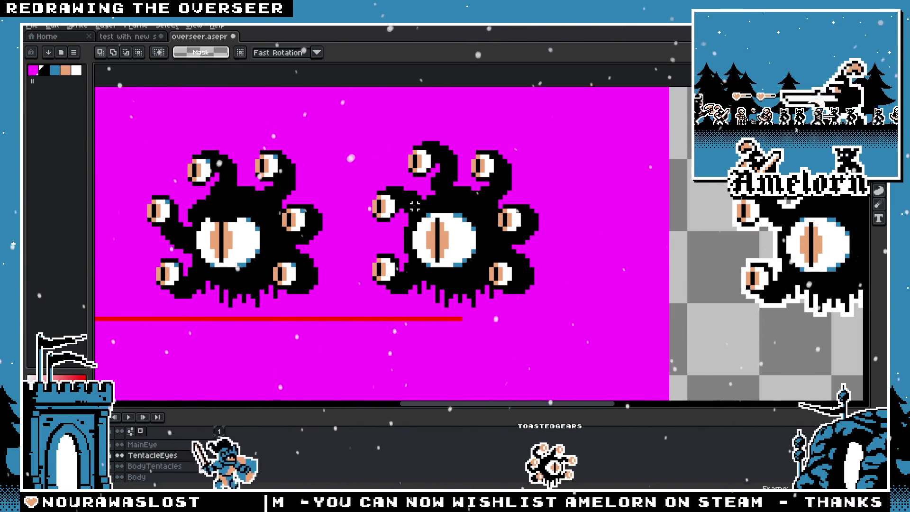
scroll(463, 129, up, 1)
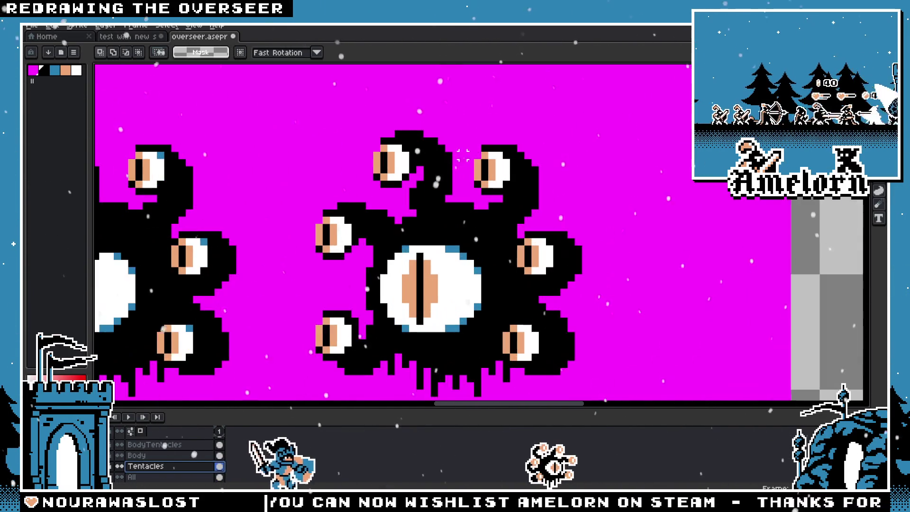
Select the top tentacle, move it down one pixel and commit with deselect
drag(469, 121, 364, 196)
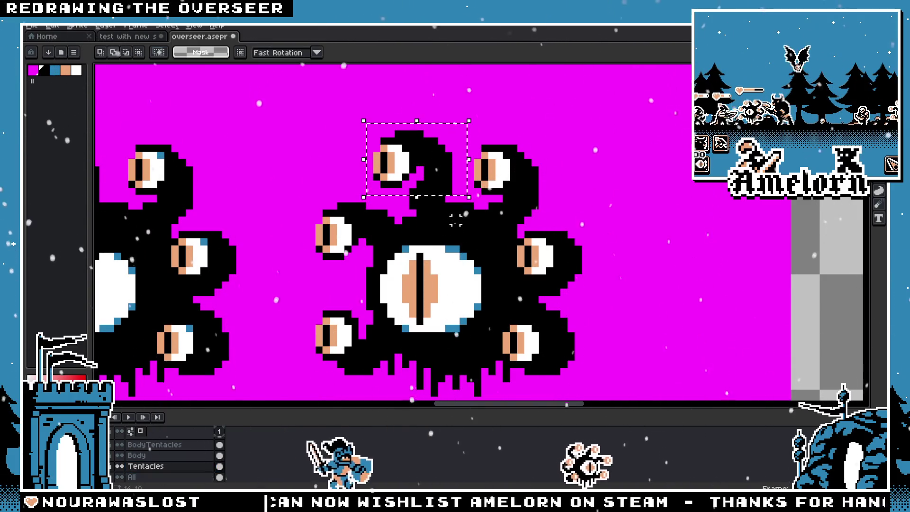
mouse_move(456, 226)
mouse_down()
mouse_move(439, 214)
mouse_move(447, 230)
mouse_up()
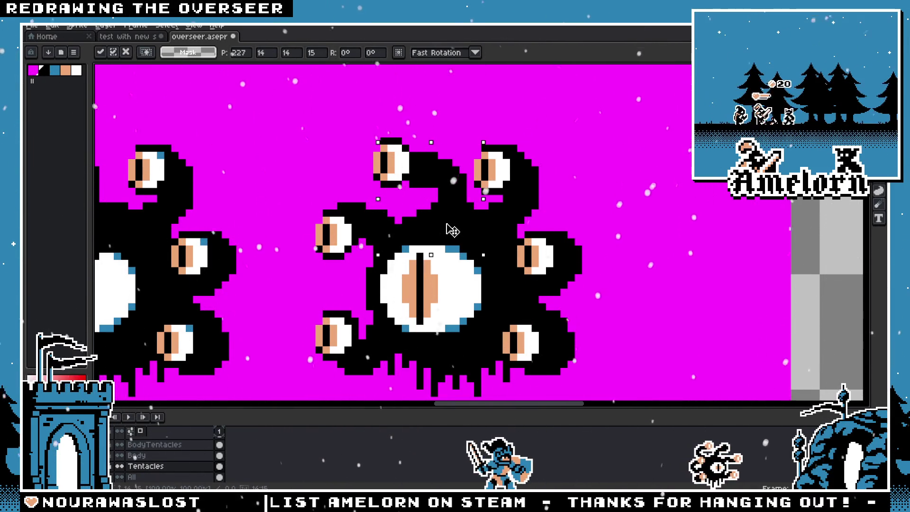
drag(449, 230, 446, 243)
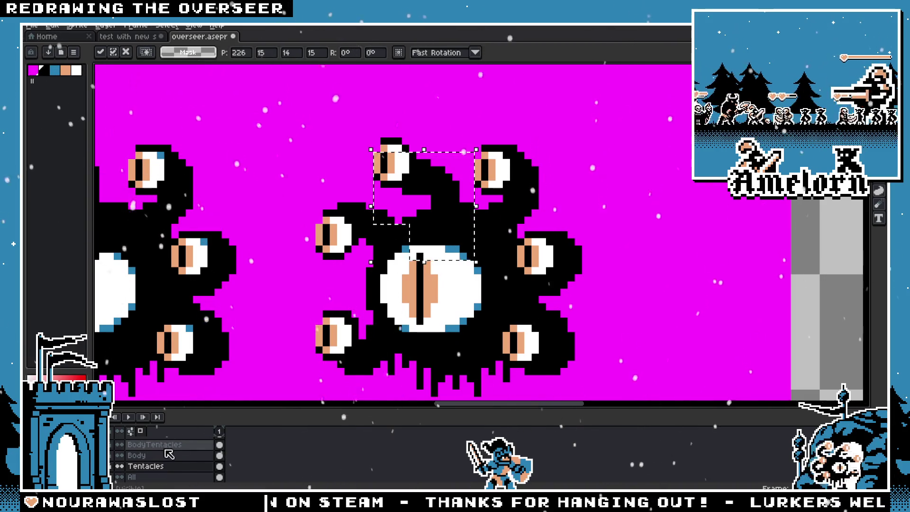
key(ctrl+d)
scroll(169, 453, up, 3)
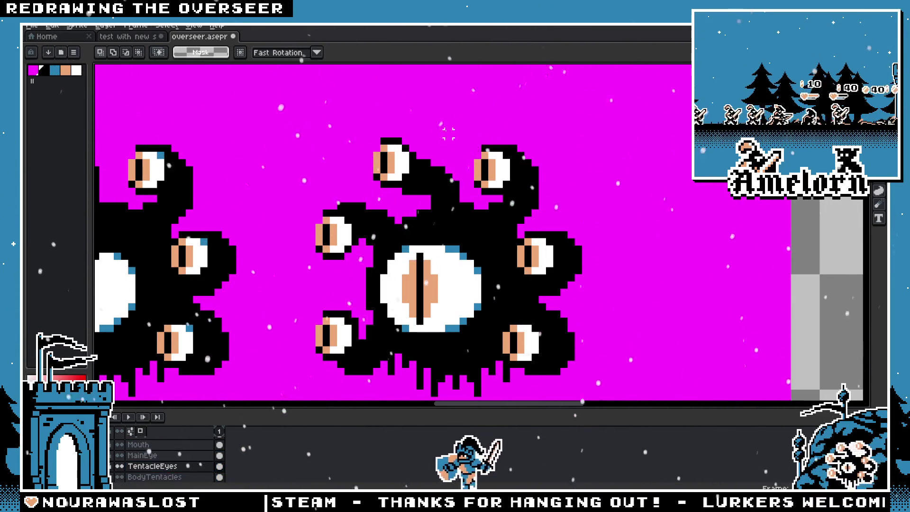
Lower the top tentacle eye to match, then reselect the top tentacle
mouse_move(439, 113)
mouse_down()
mouse_move(364, 193)
mouse_move(395, 196)
mouse_up()
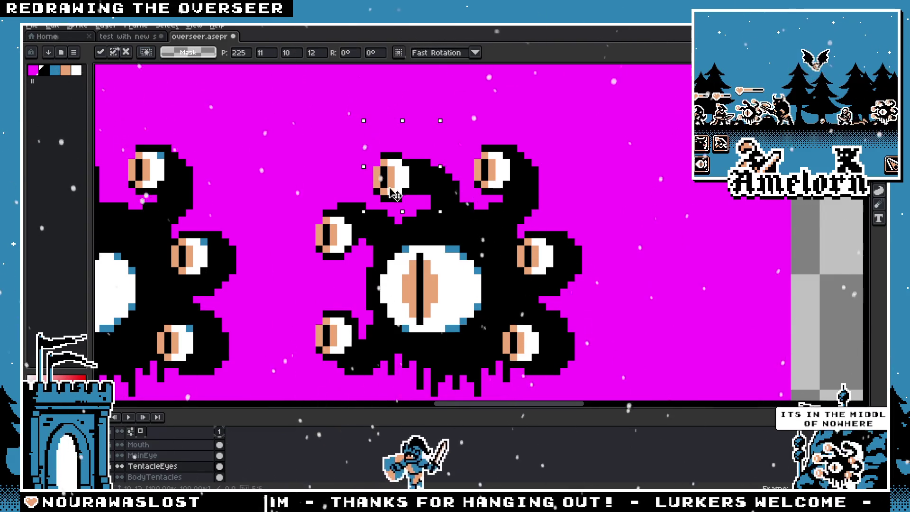
scroll(313, 142, down, 3)
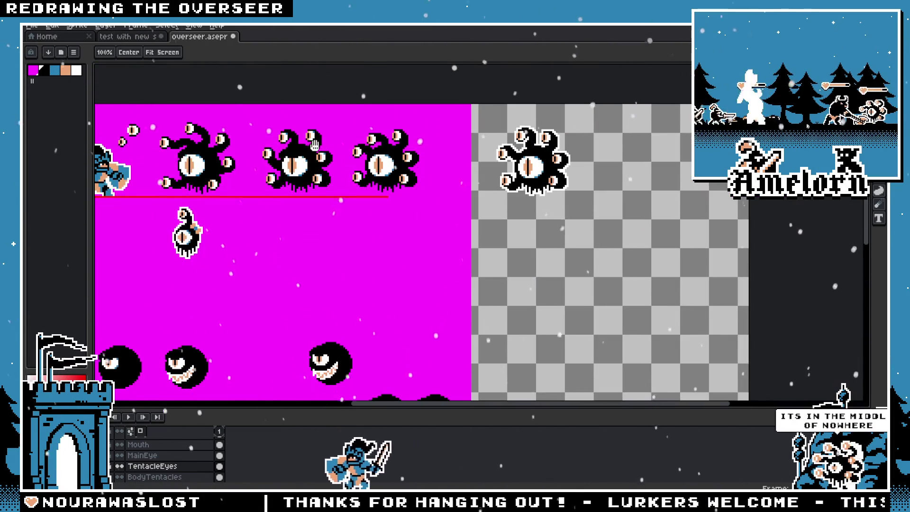
scroll(313, 142, up, 3)
drag(501, 131, 433, 202)
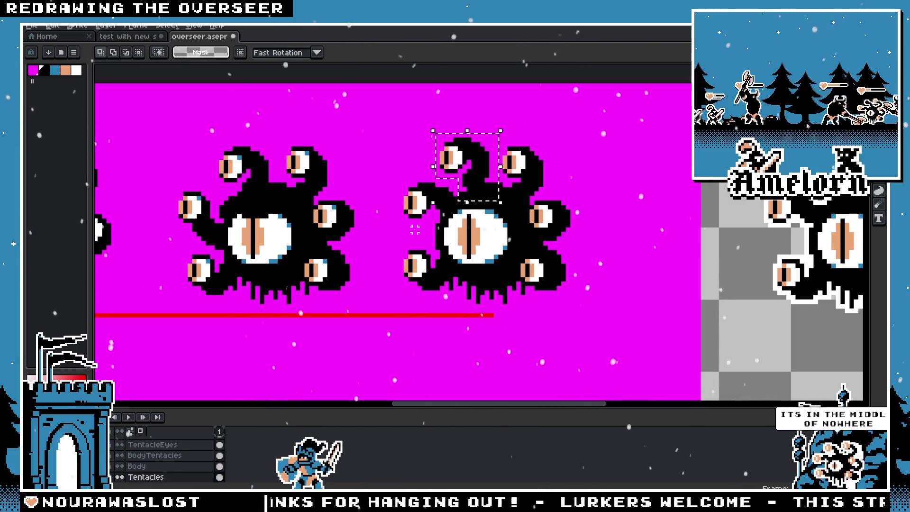
key(ctrl+z)
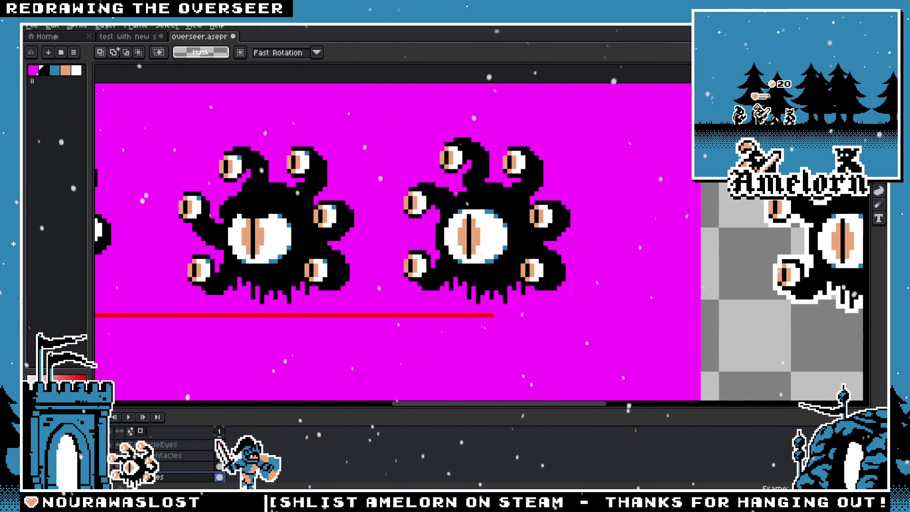
scroll(391, 234, right, 2)
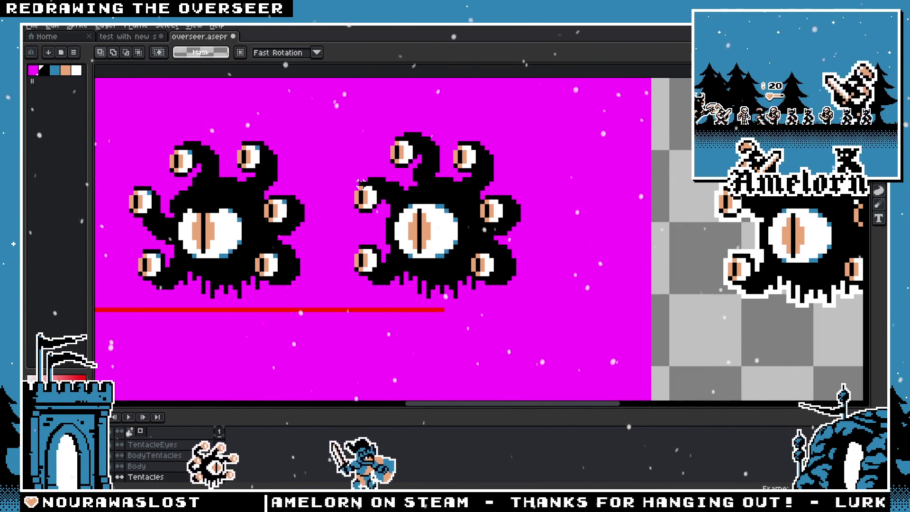
drag(497, 208, 527, 224)
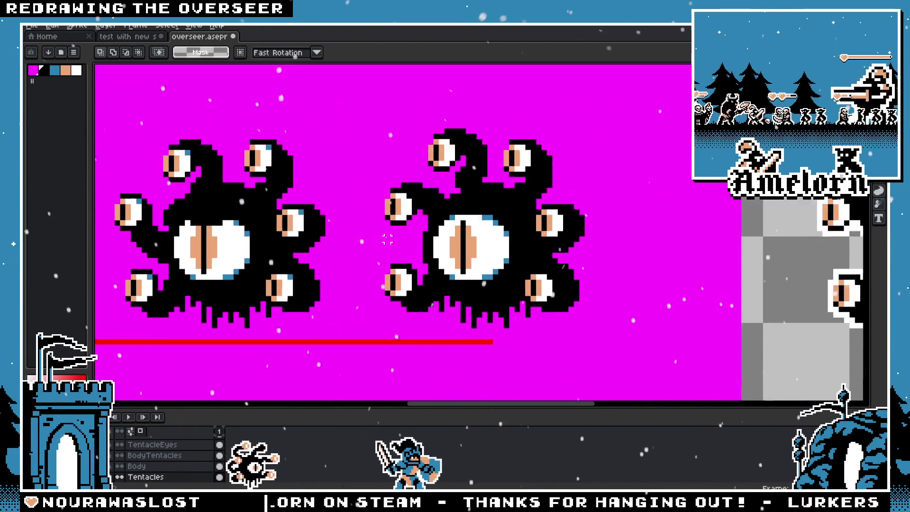
scroll(528, 224, up, 2)
drag(375, 198, 386, 319)
key(ctrl+d)
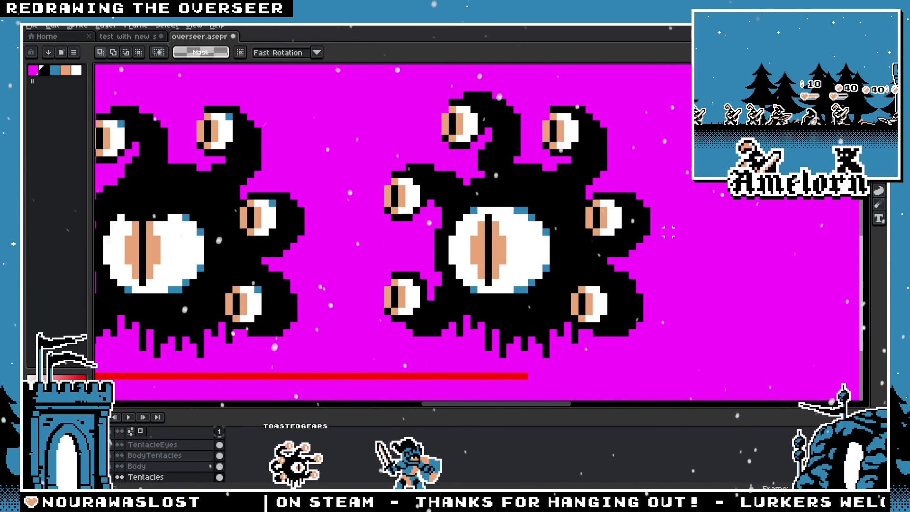
scroll(655, 242, down, 2)
scroll(655, 242, down, 1)
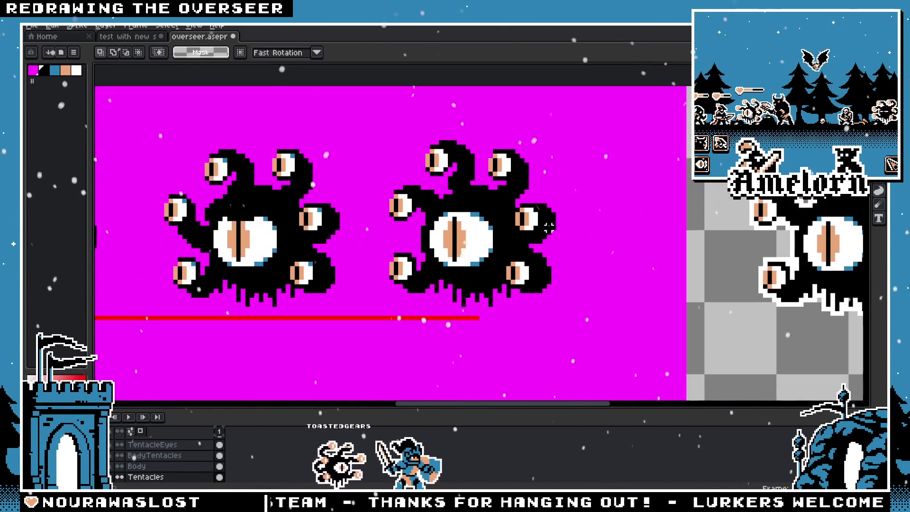
drag(605, 235, 675, 236)
scroll(458, 367, down, 3)
scroll(542, 225, up, 3)
scroll(542, 225, up, 1)
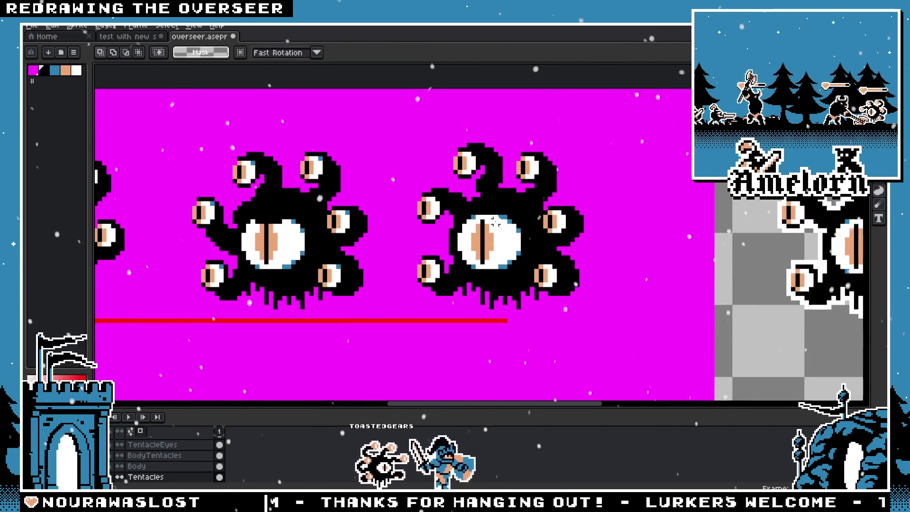
scroll(520, 226, up, 1)
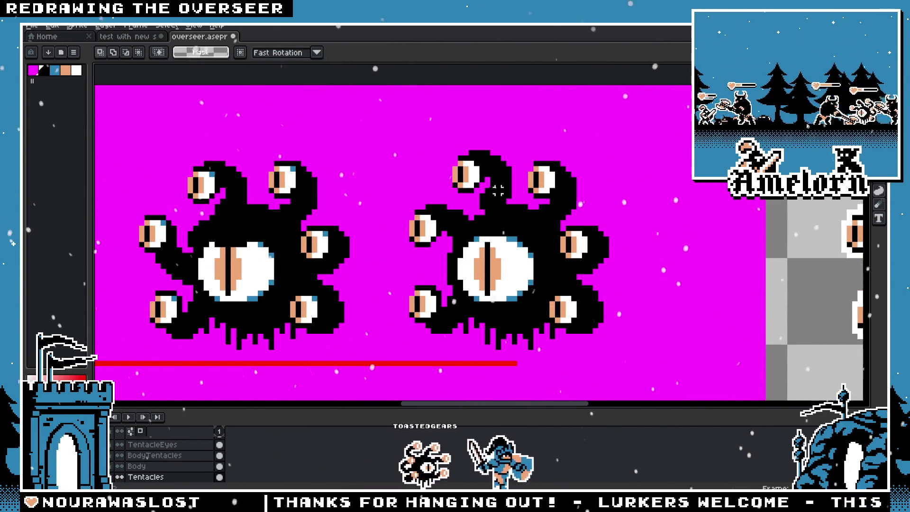
drag(498, 190, 437, 143)
key(ctrl+d)
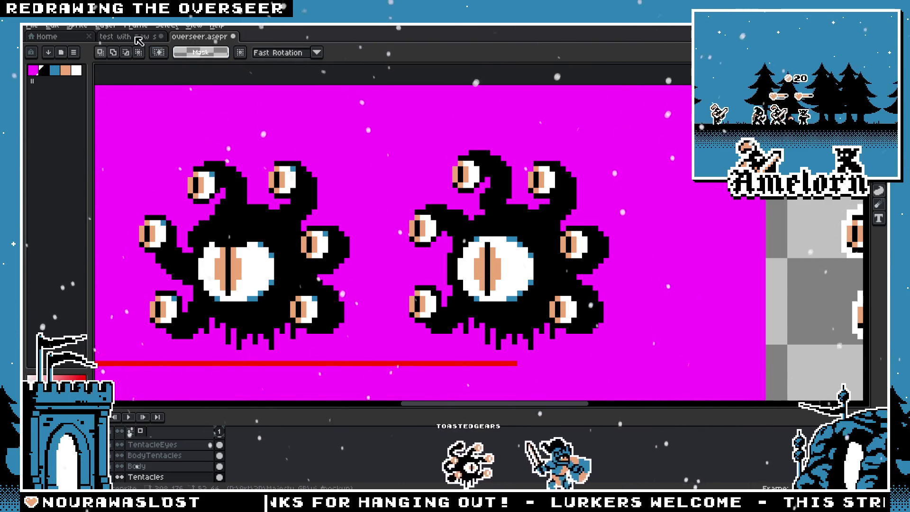
click(127, 36)
scroll(316, 153, down, 3)
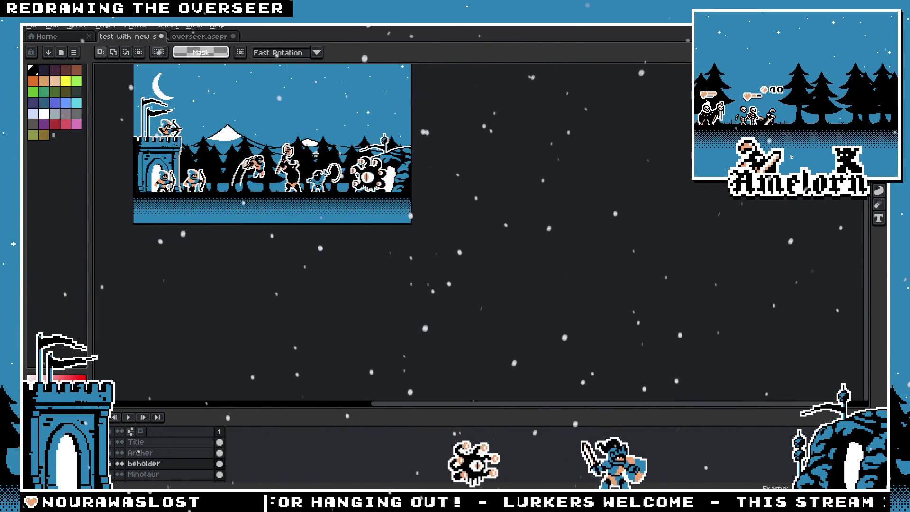
scroll(315, 153, up, 1)
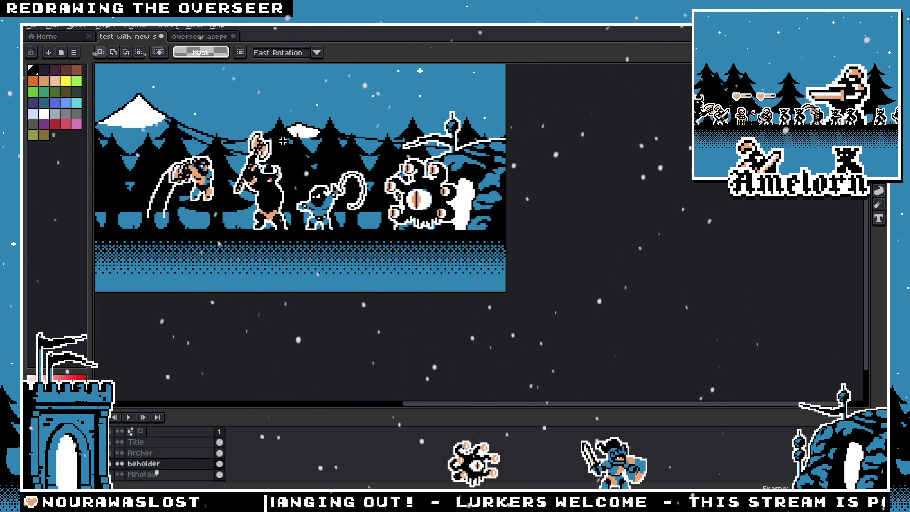
scroll(413, 100, up, 2)
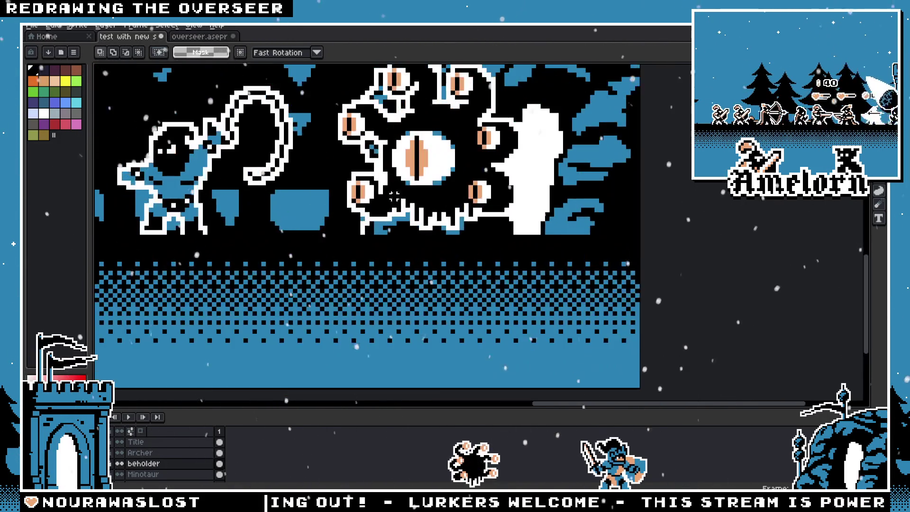
drag(413, 100, 484, 185)
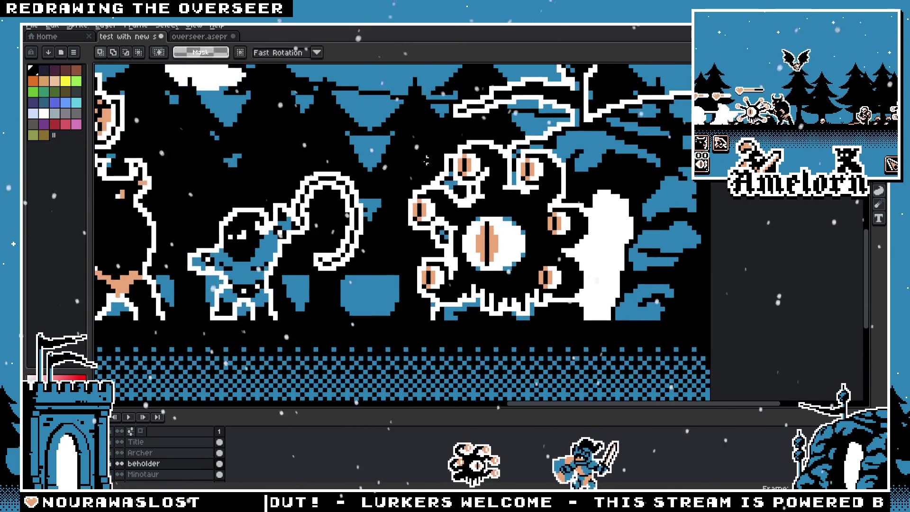
drag(364, 133, 482, 222)
key(Escape)
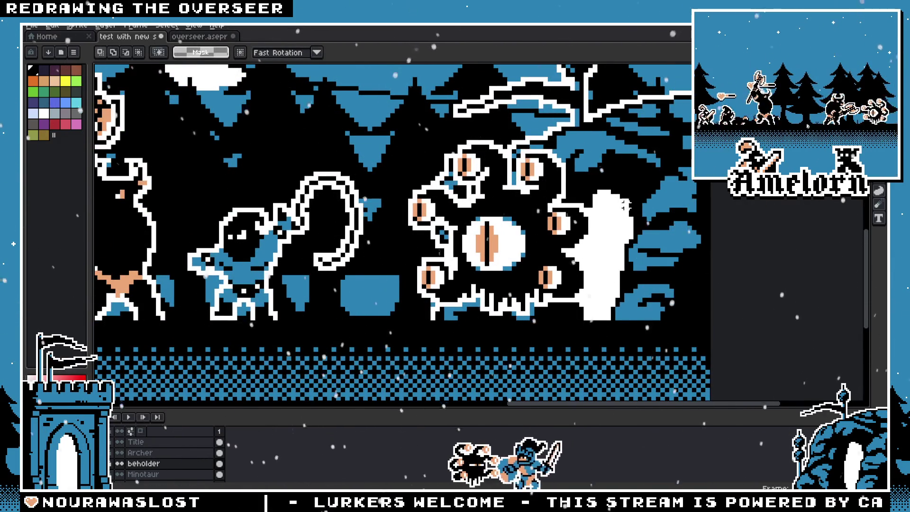
drag(623, 318, 492, 265)
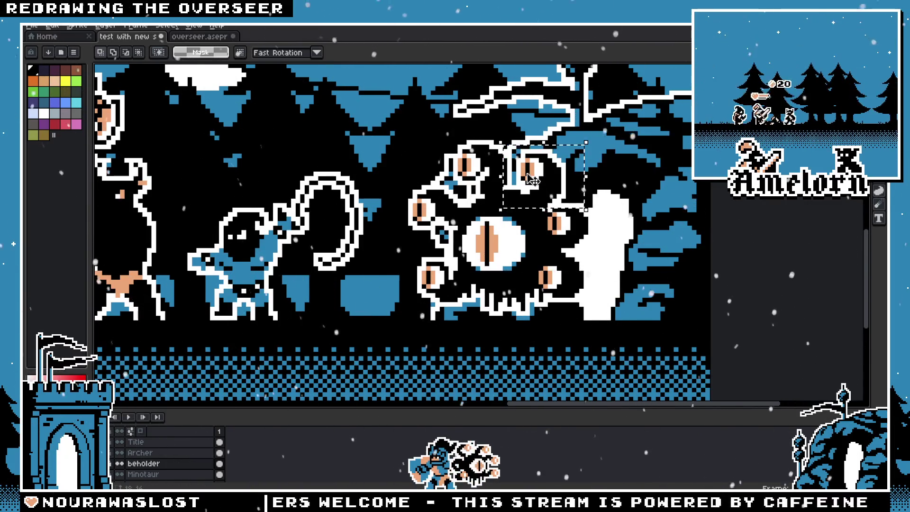
drag(501, 136, 445, 211)
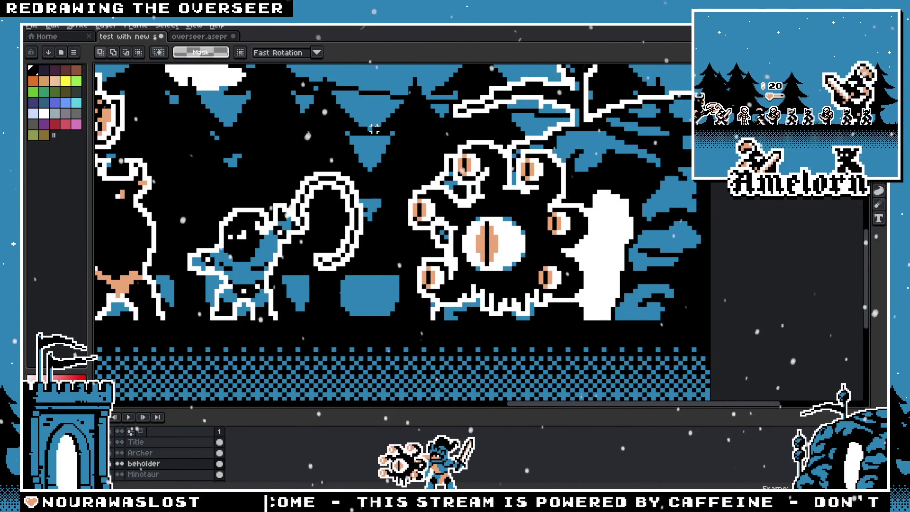
key(ctrl+d)
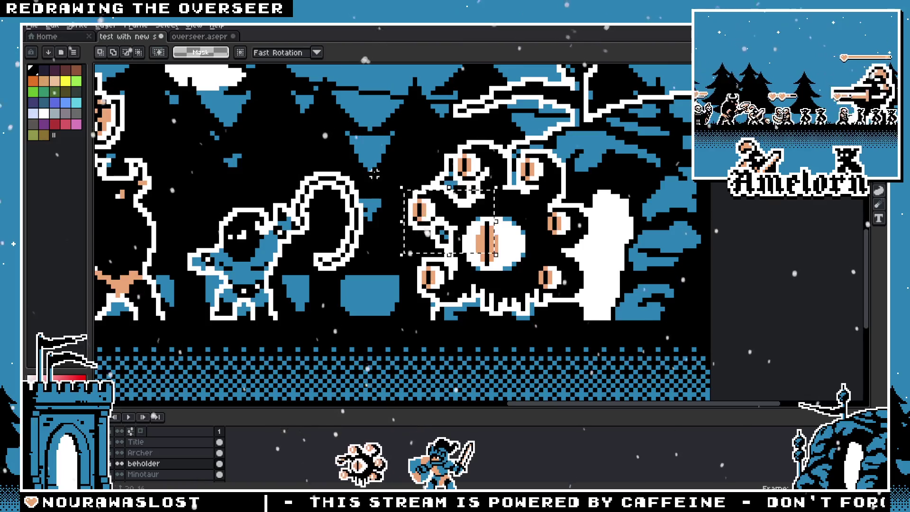
click(183, 39)
scroll(422, 238, up, 3)
scroll(423, 238, down, 3)
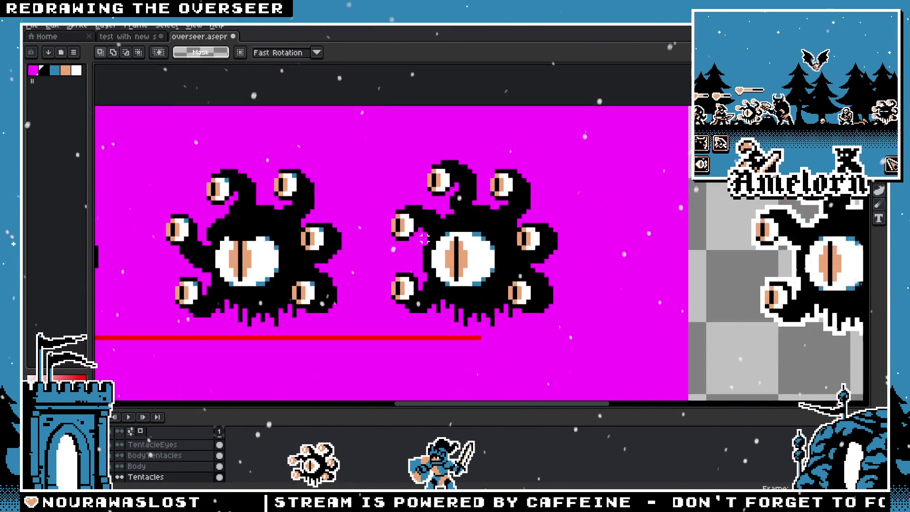
scroll(424, 237, down, 1)
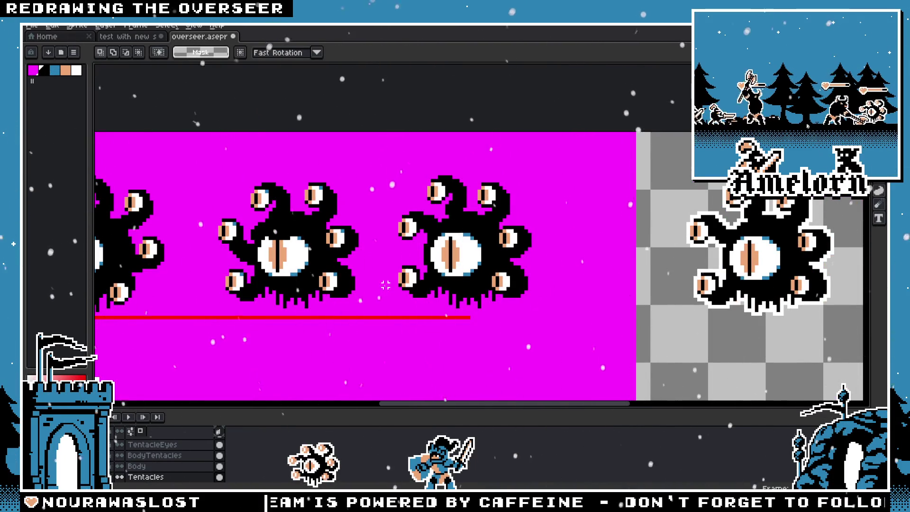
scroll(384, 284, up, 1)
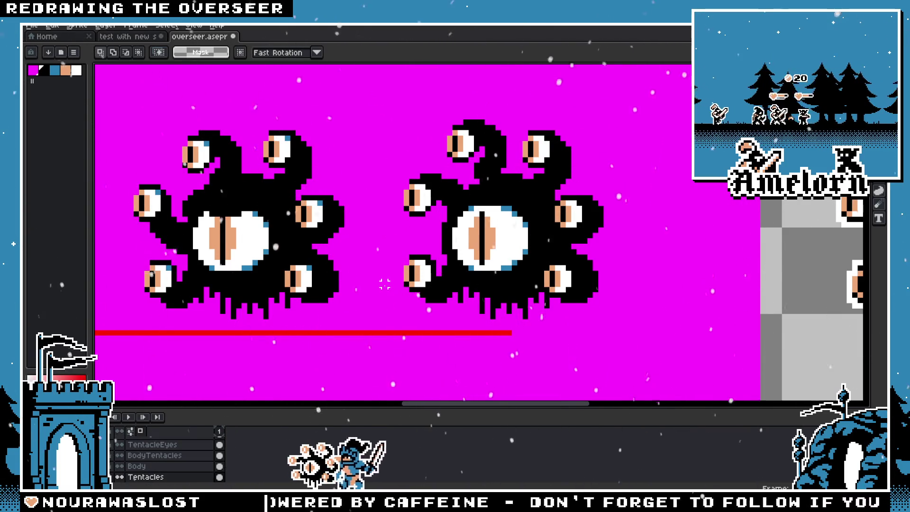
scroll(384, 284, down, 2)
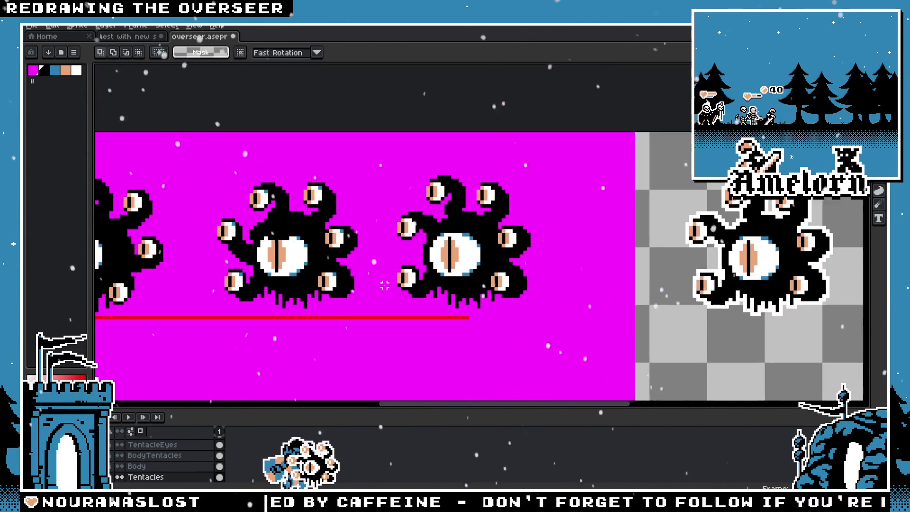
scroll(385, 284, down, 1)
scroll(385, 285, up, 3)
scroll(384, 285, up, 1)
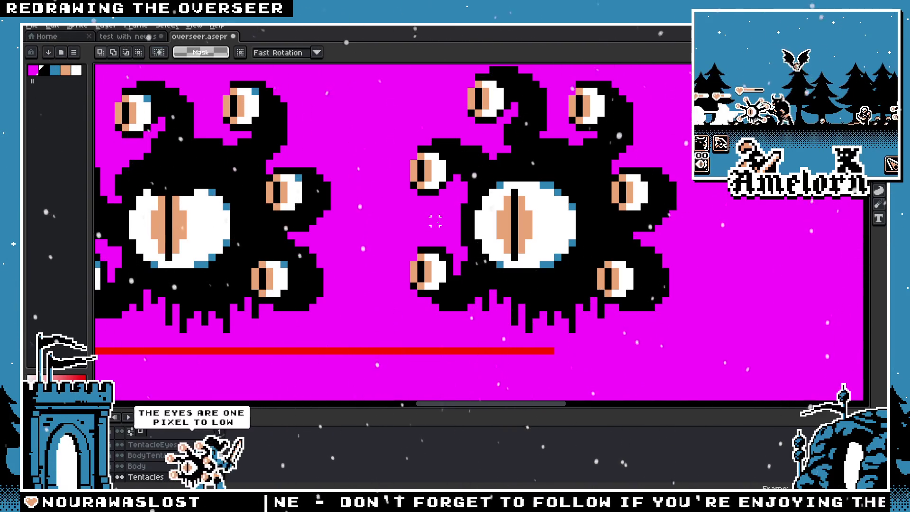
scroll(637, 256, down, 1)
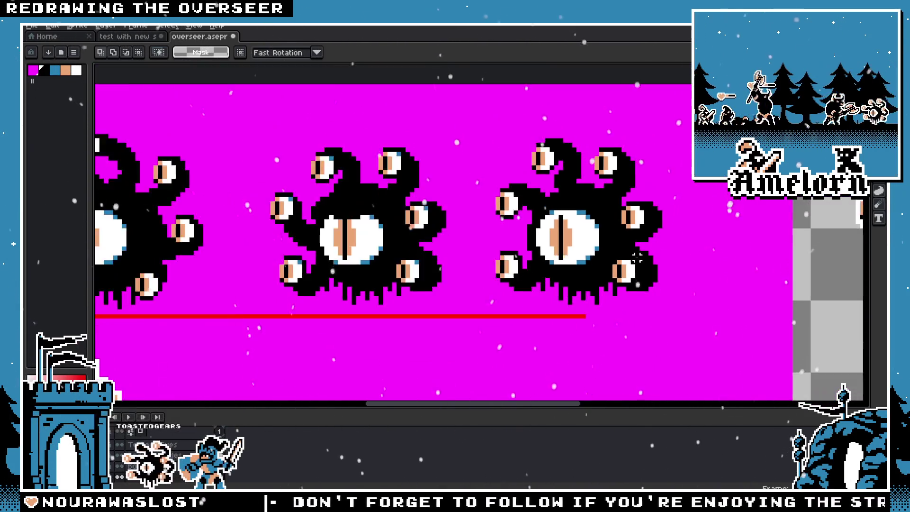
scroll(637, 257, down, 2)
scroll(631, 254, up, 2)
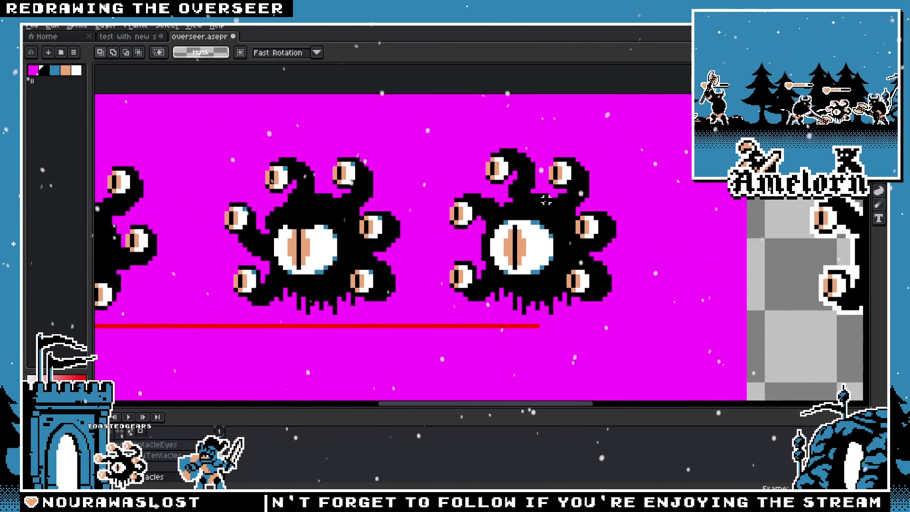
scroll(275, 206, up, 1)
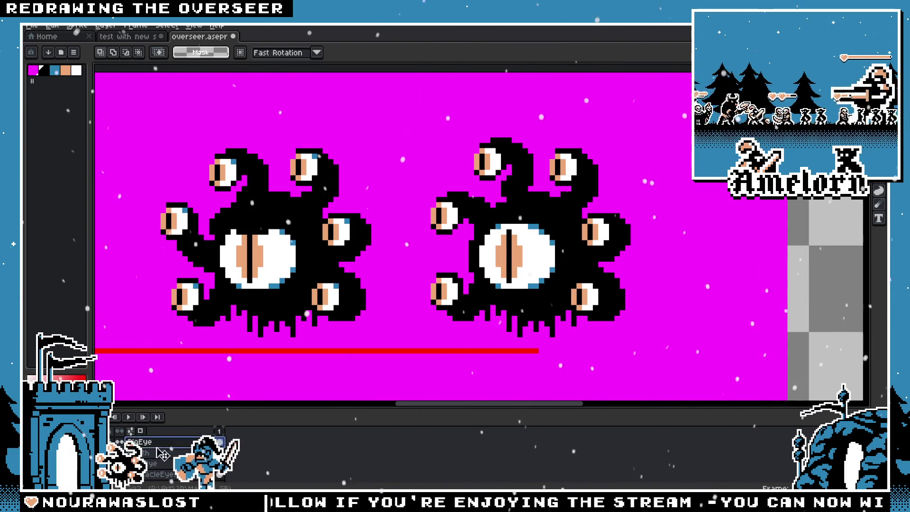
Marquee-select the second overseer's top tentacle eye for repositioning
drag(533, 114, 452, 192)
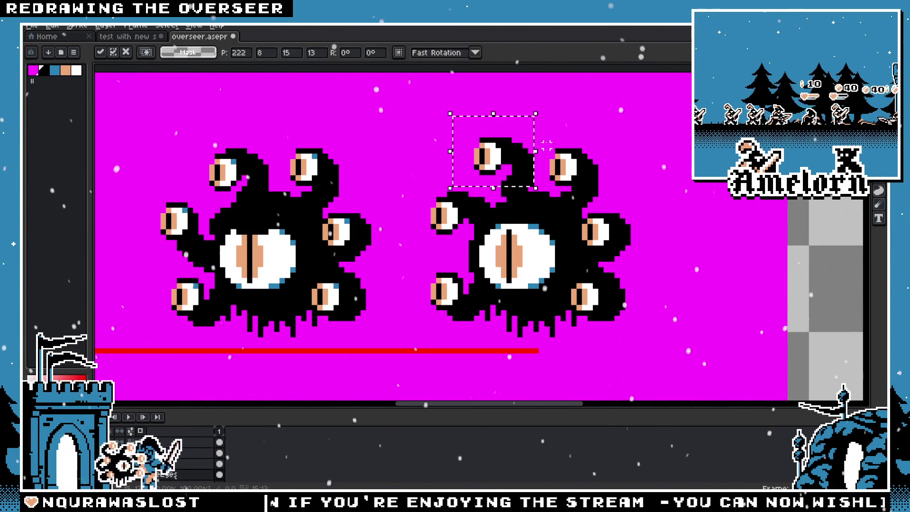
Drop the top-eye selection and try several selections around the second overseer's eyes, clearing each
click(462, 226)
scroll(574, 250, down, 3)
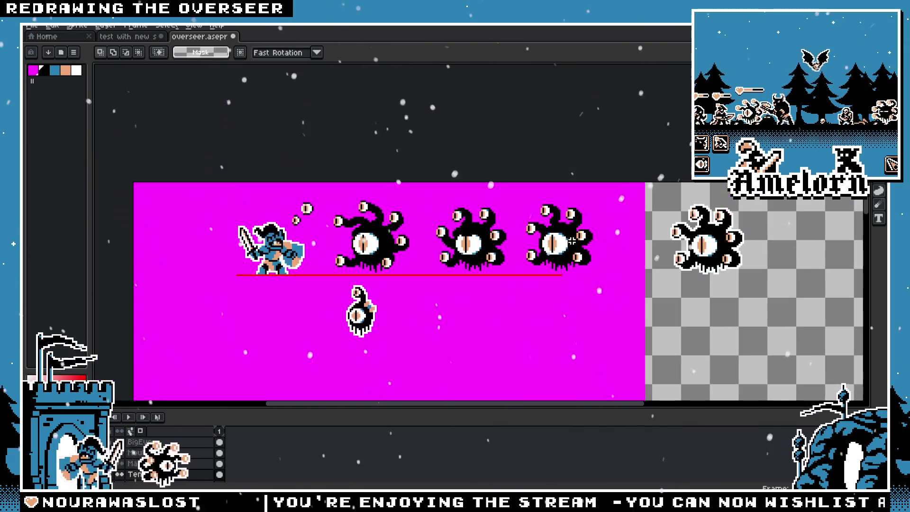
scroll(574, 253, up, 2)
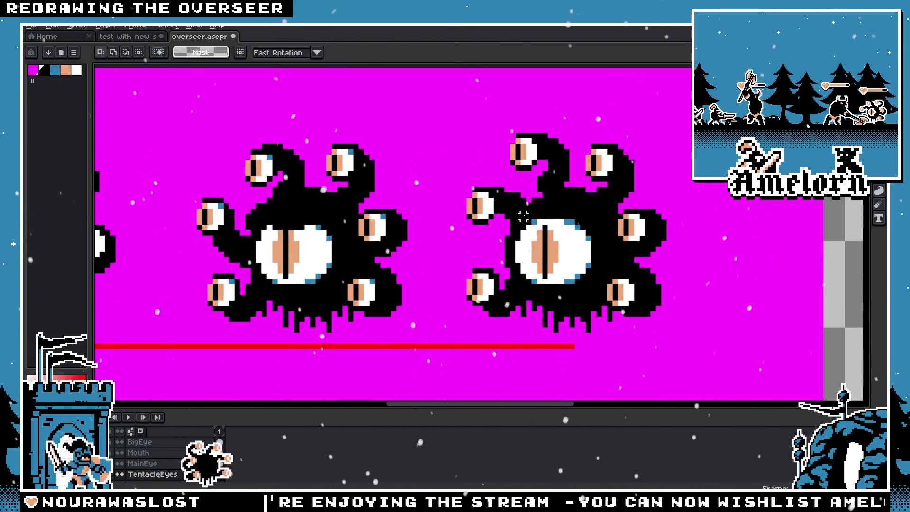
scroll(524, 209, up, 1)
drag(552, 100, 414, 245)
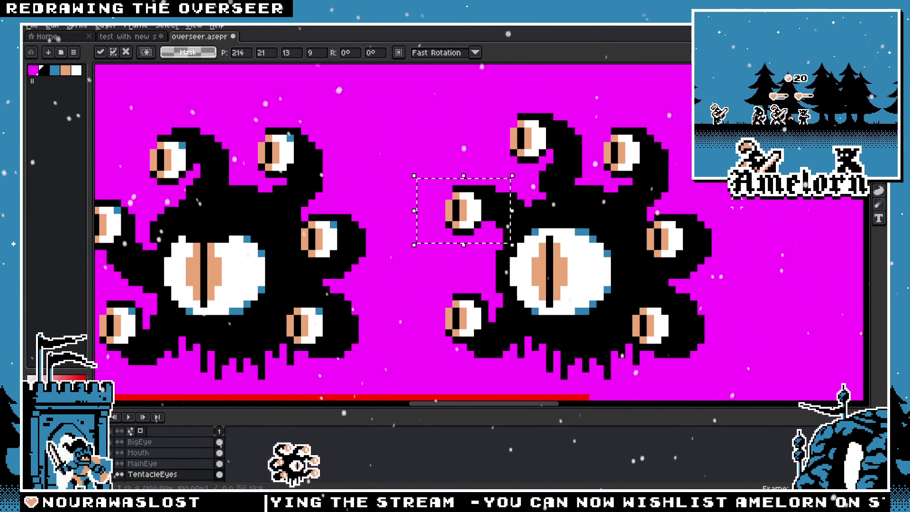
key(ctrl+d)
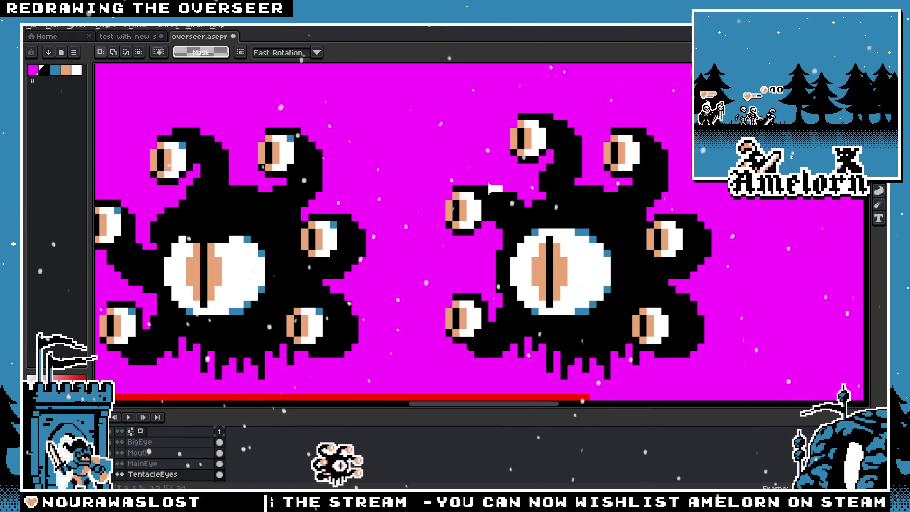
drag(494, 189, 372, 320)
scroll(580, 192, up, 1)
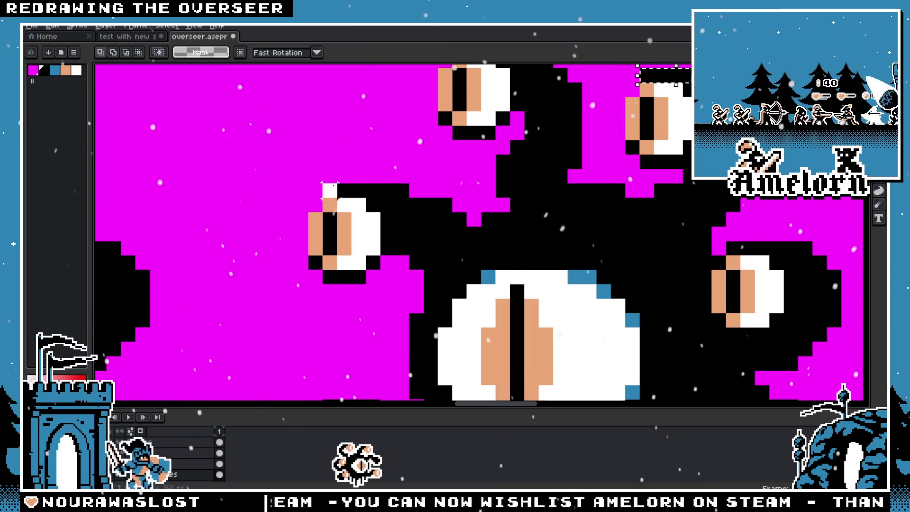
drag(250, 171, 409, 298)
key(ctrl+z)
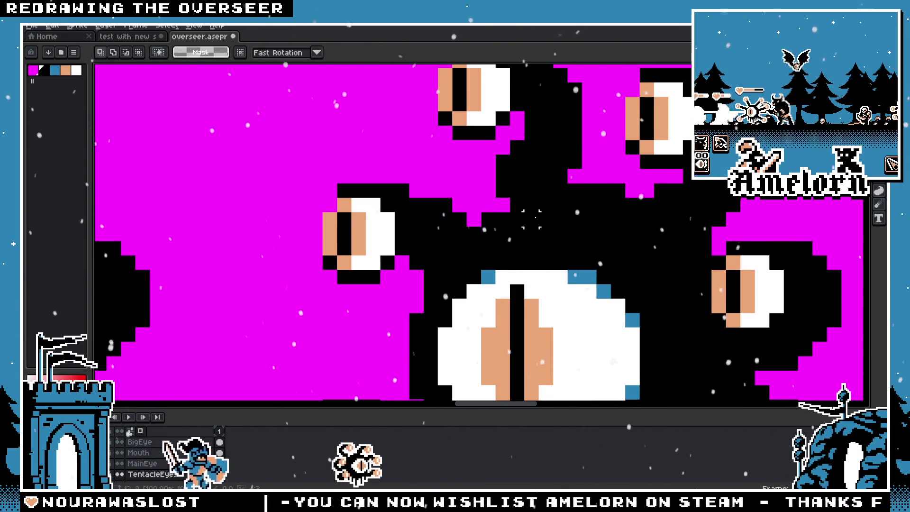
scroll(409, 298, down, 1)
Move the left tentacle eye further left, select the upper-left tentacle with its eye and commit
drag(484, 190, 451, 205)
mouse_move(371, 184)
mouse_down()
mouse_move(471, 213)
mouse_move(431, 211)
mouse_up()
scroll(162, 448, down, 3)
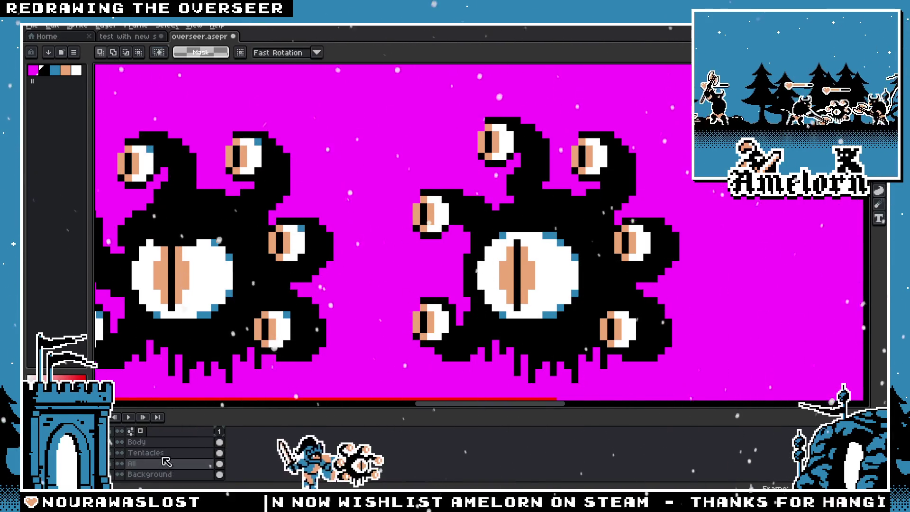
scroll(510, 211, up, 1)
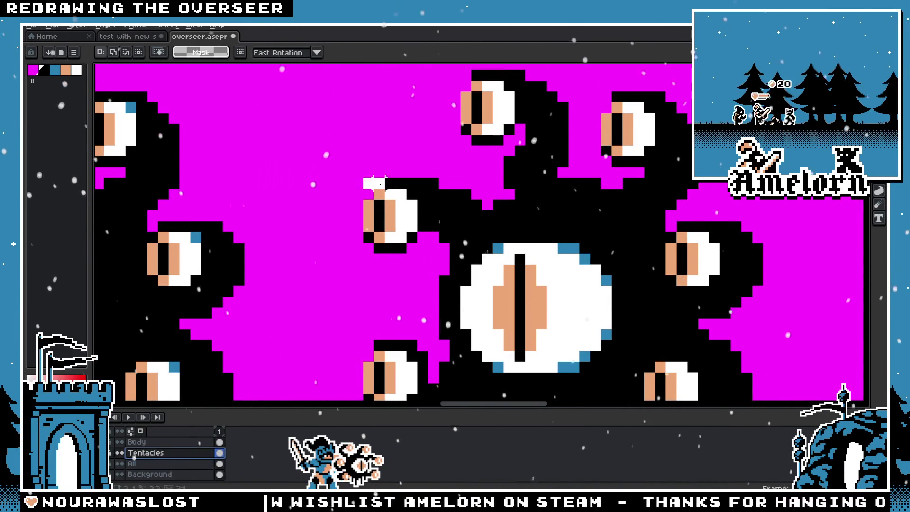
mouse_move(363, 178)
mouse_down()
mouse_move(506, 288)
mouse_move(530, 272)
mouse_up()
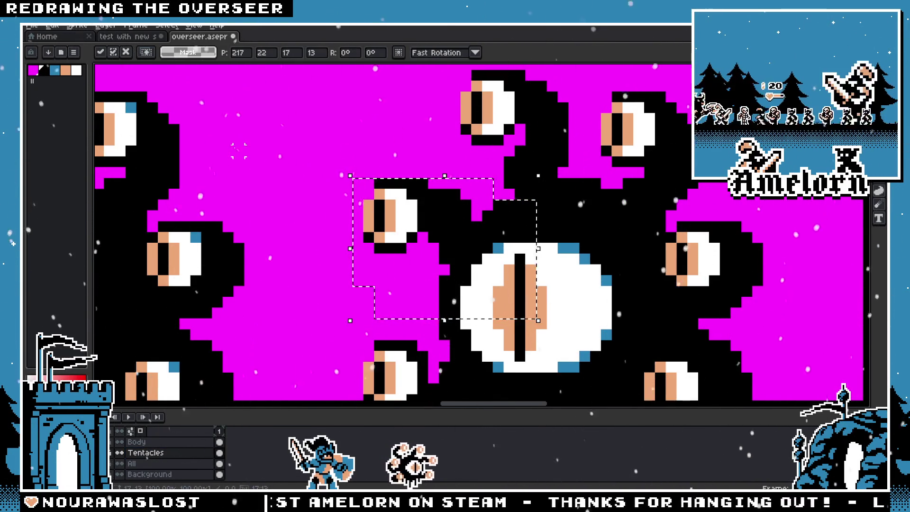
key(Return)
scroll(341, 183, down, 4)
scroll(340, 184, down, 1)
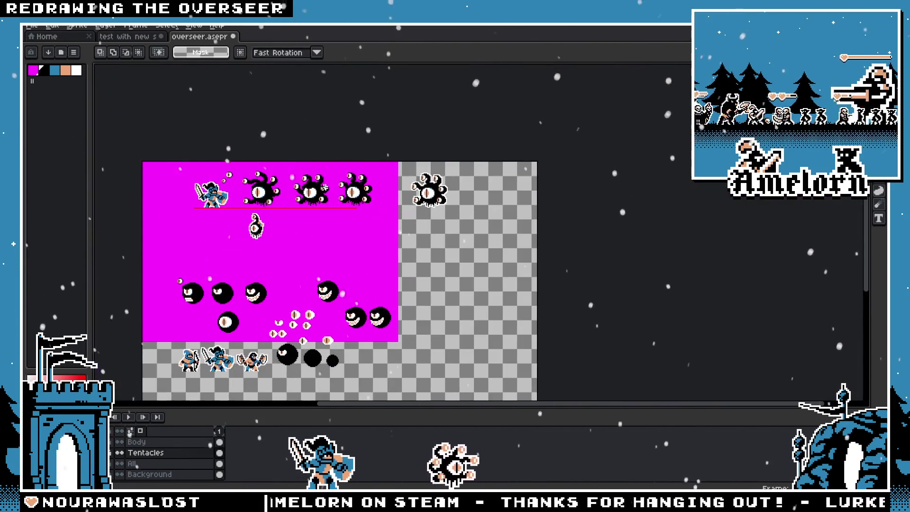
scroll(341, 186, up, 3)
scroll(343, 188, up, 1)
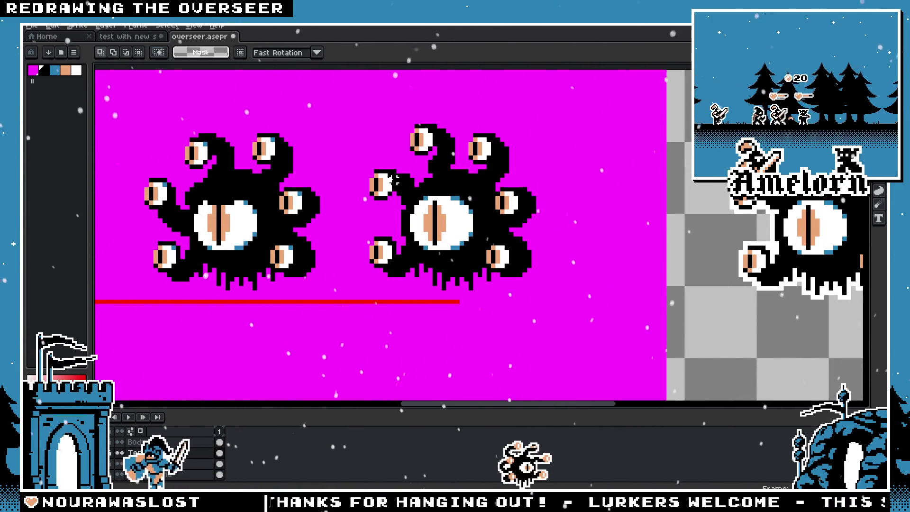
scroll(417, 180, up, 3)
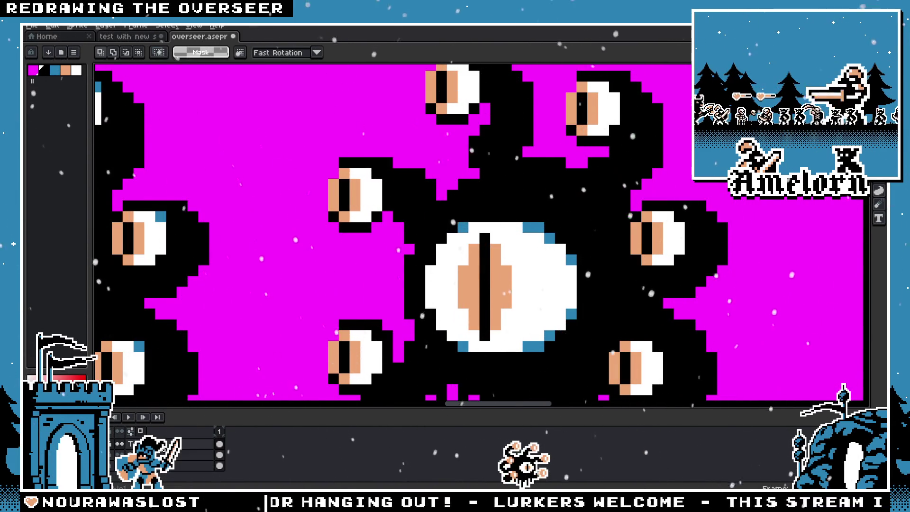
key(b)
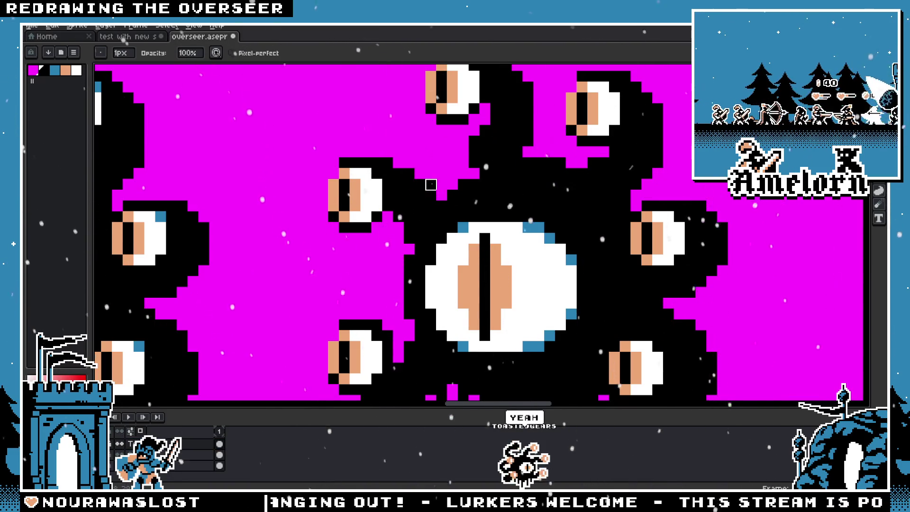
scroll(431, 185, down, 3)
scroll(420, 192, down, 2)
scroll(398, 206, up, 2)
scroll(383, 216, up, 3)
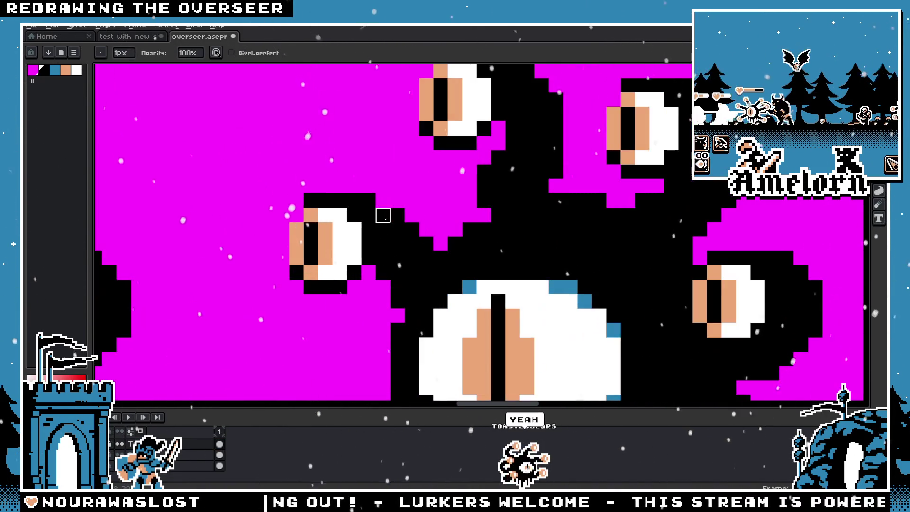
key(e)
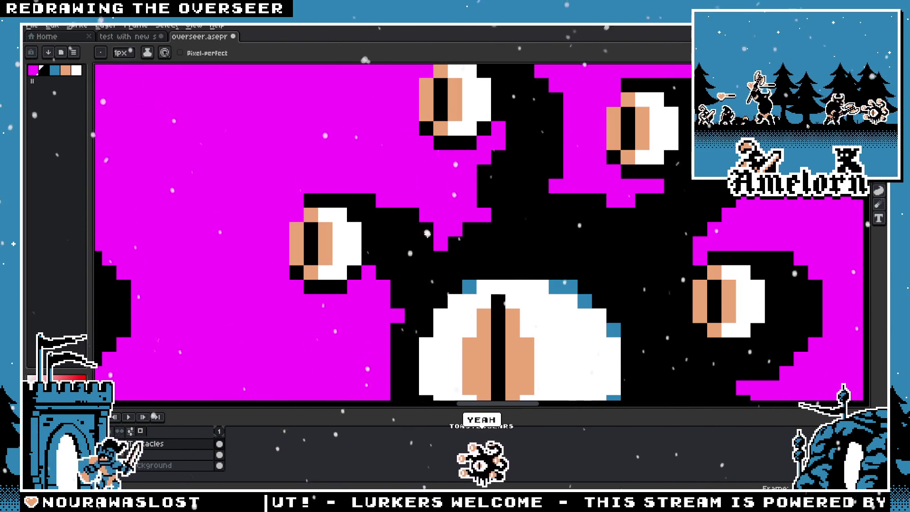
scroll(333, 251, down, 4)
scroll(333, 250, up, 2)
key(v)
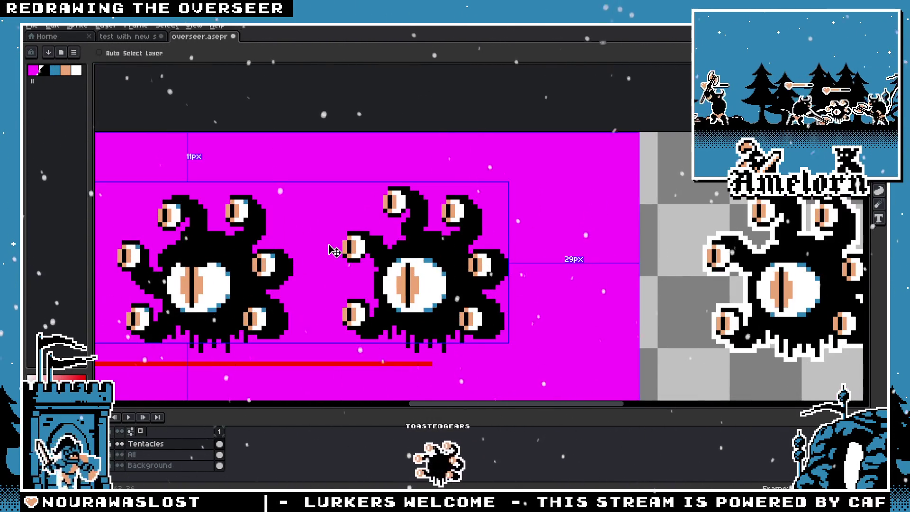
scroll(331, 242, down, 1)
scroll(355, 235, down, 1)
scroll(410, 224, up, 2)
key(b)
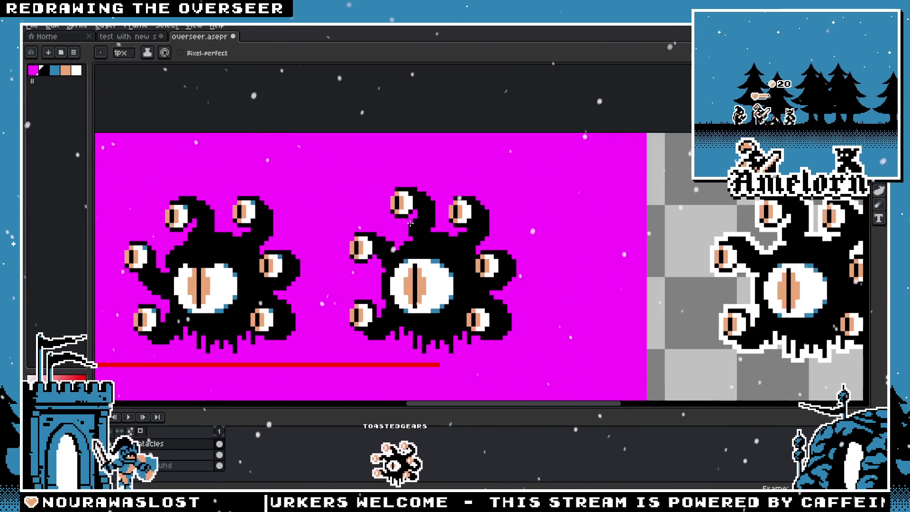
scroll(410, 226, up, 2)
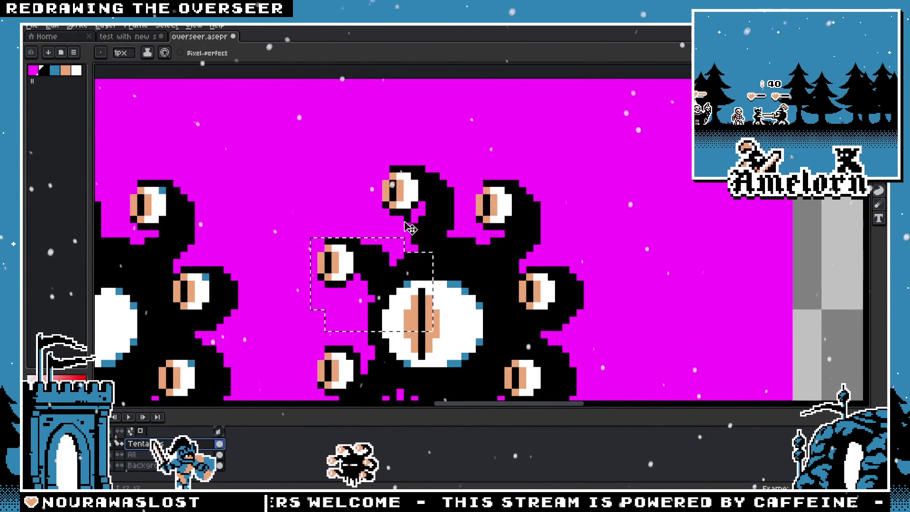
scroll(410, 226, up, 1)
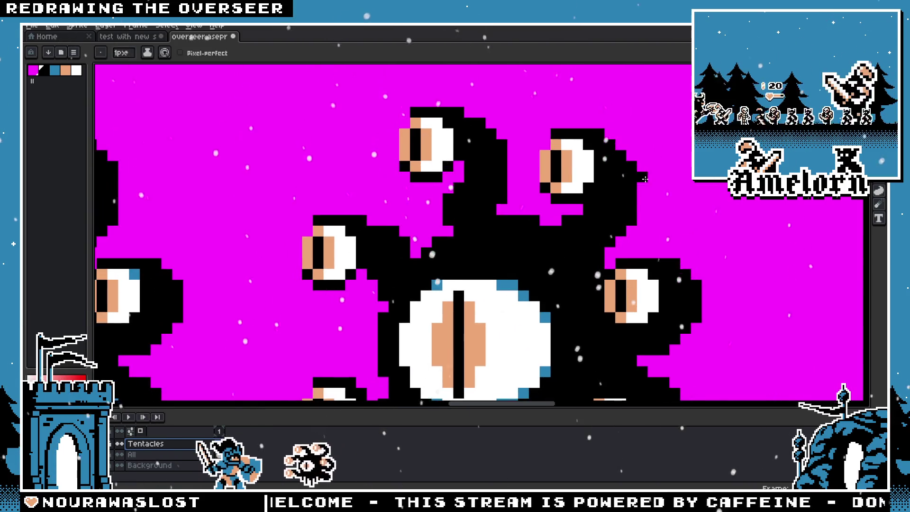
scroll(517, 219, down, 2)
scroll(395, 208, up, 1)
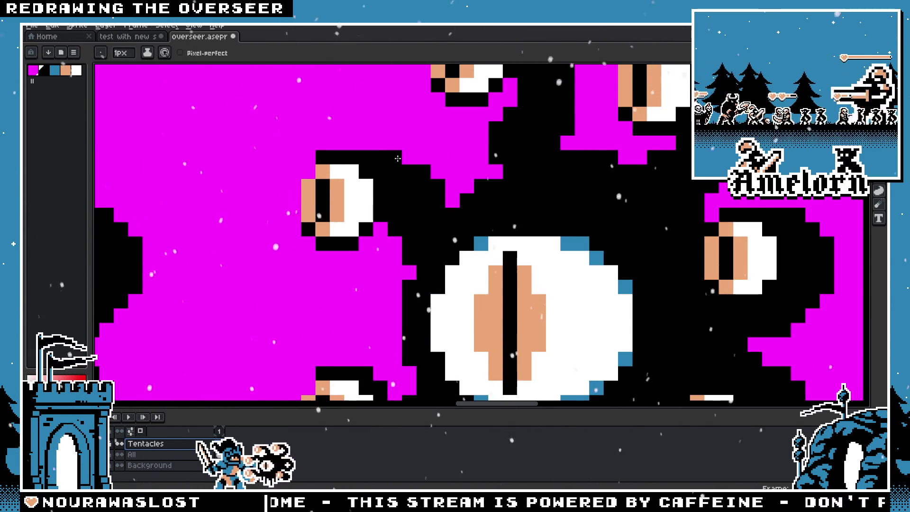
scroll(375, 183, down, 1)
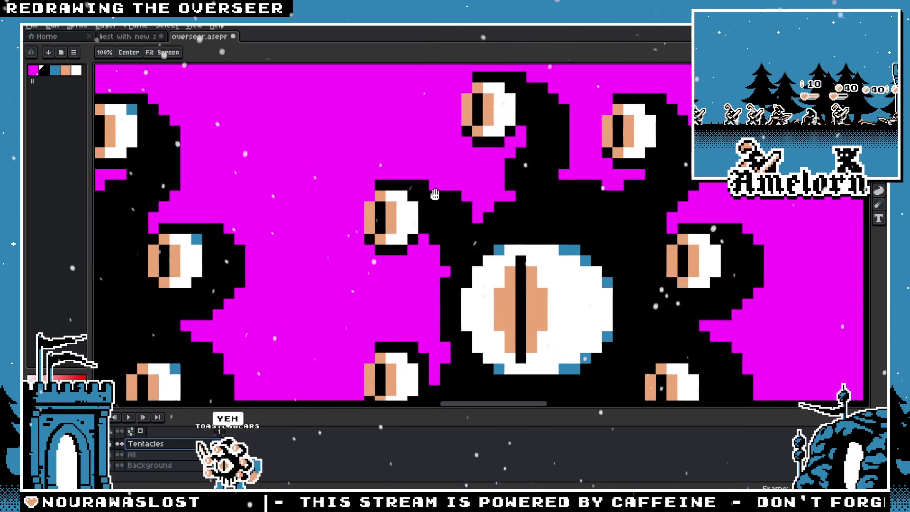
scroll(509, 209, up, 2)
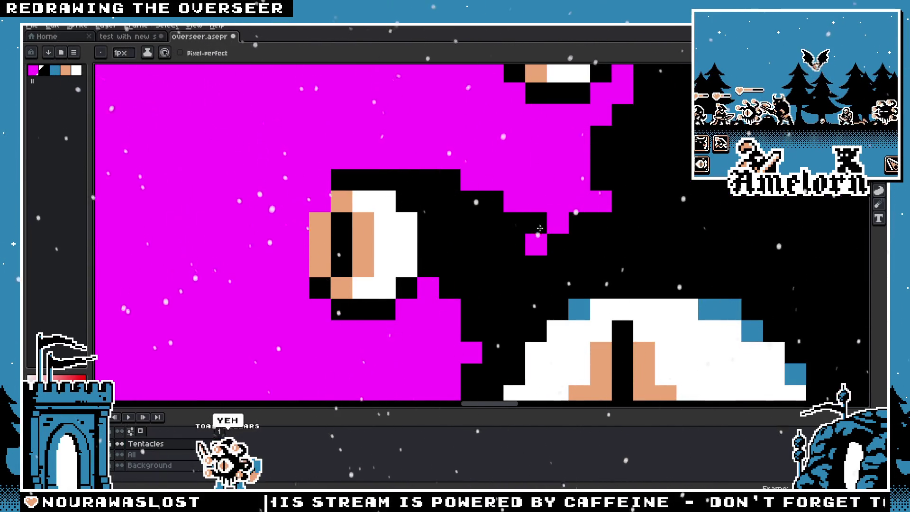
scroll(540, 228, down, 4)
scroll(514, 241, up, 2)
key(v)
scroll(506, 259, up, 3)
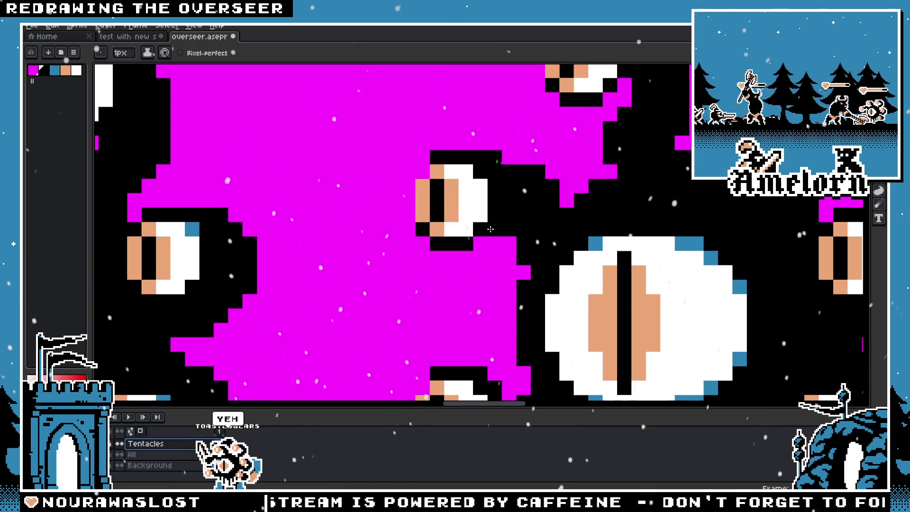
scroll(516, 246, down, 3)
scroll(523, 239, up, 1)
scroll(531, 233, up, 2)
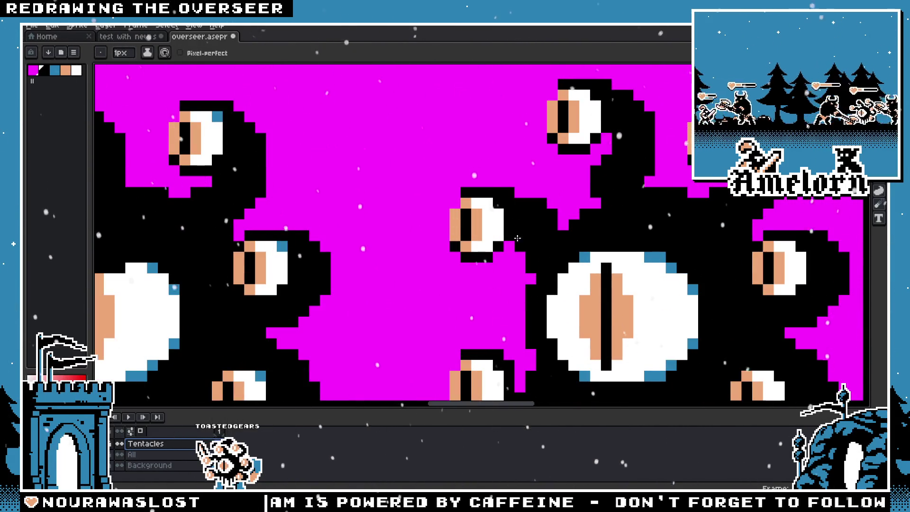
scroll(531, 240, down, 1)
scroll(532, 240, down, 3)
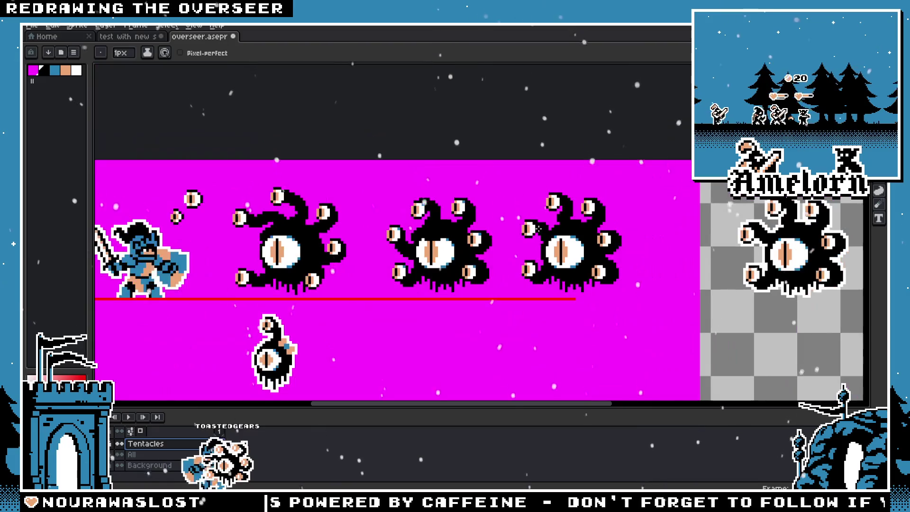
scroll(532, 239, up, 4)
scroll(532, 240, down, 3)
scroll(541, 249, down, 1)
scroll(564, 266, up, 4)
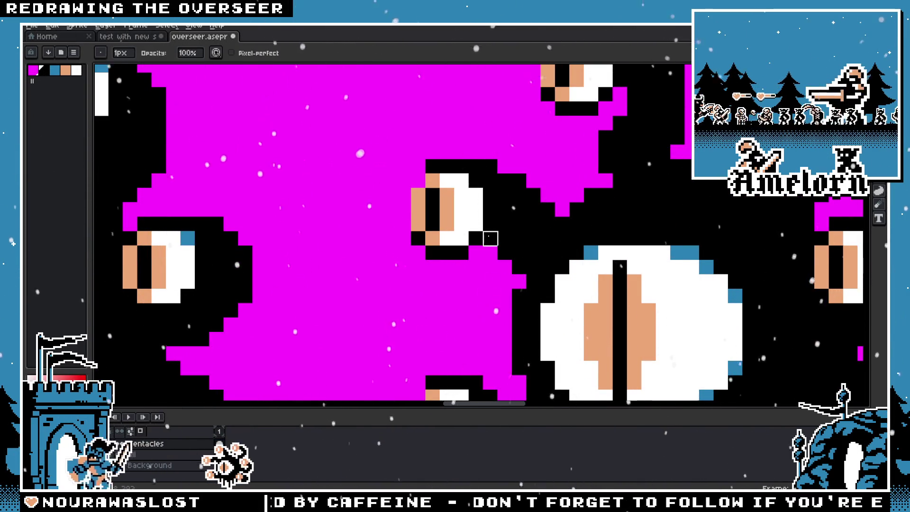
scroll(491, 238, down, 3)
scroll(463, 240, up, 2)
scroll(463, 240, down, 2)
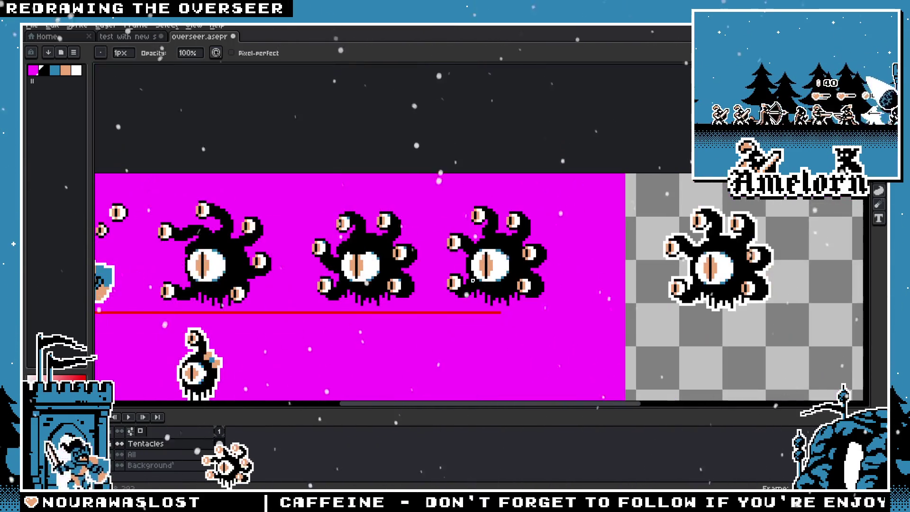
scroll(473, 281, up, 3)
scroll(469, 252, up, 1)
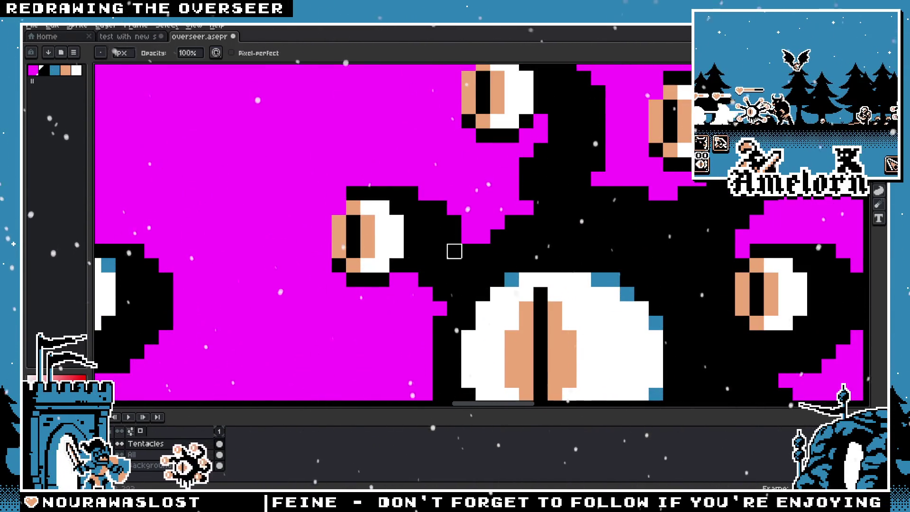
scroll(426, 280, down, 3)
scroll(443, 256, up, 2)
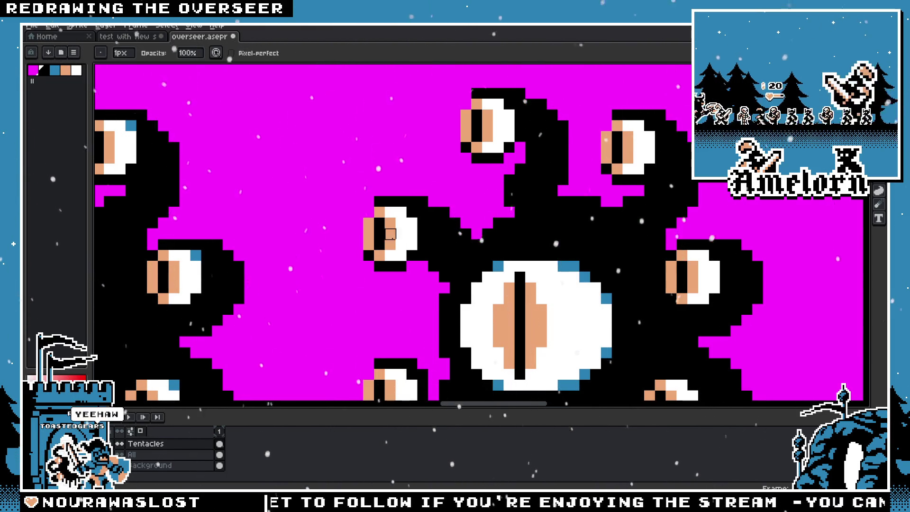
key(m)
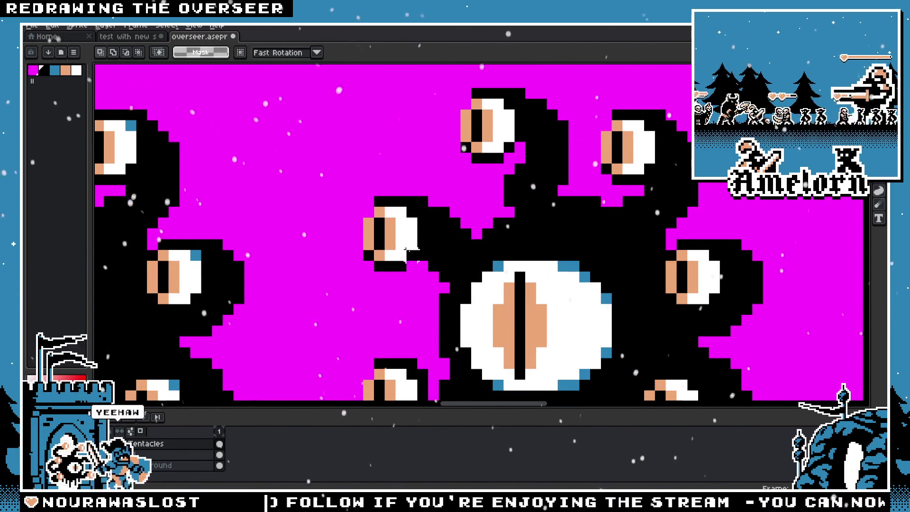
scroll(392, 190, down, 2)
scroll(391, 189, down, 1)
scroll(419, 233, up, 3)
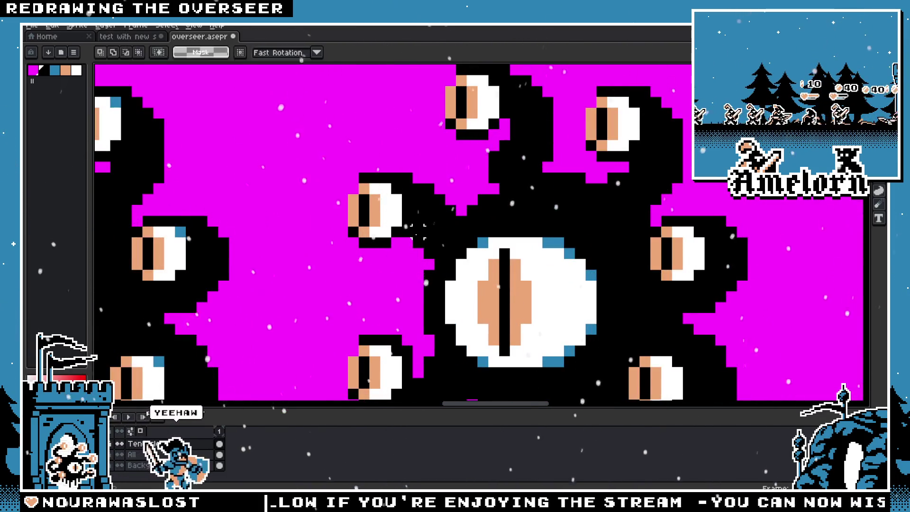
key(b)
scroll(417, 230, down, 3)
scroll(397, 242, up, 1)
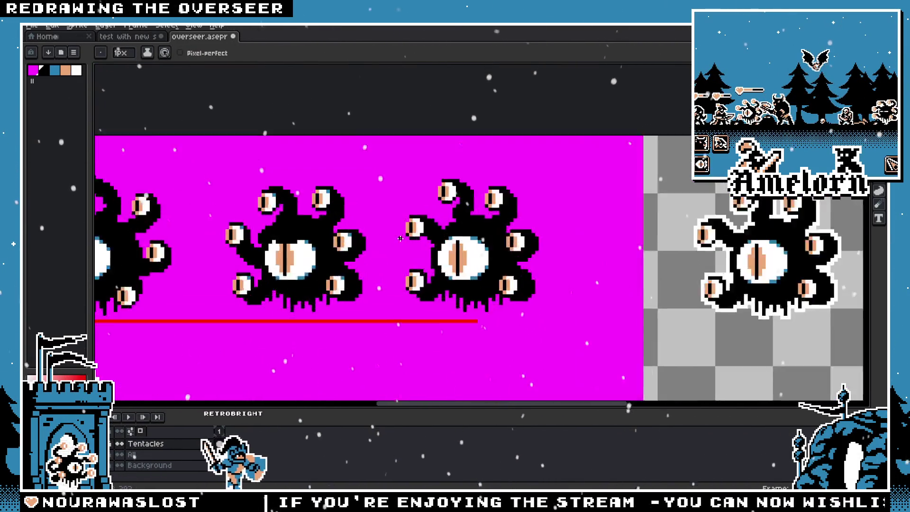
scroll(397, 241, up, 2)
key(m)
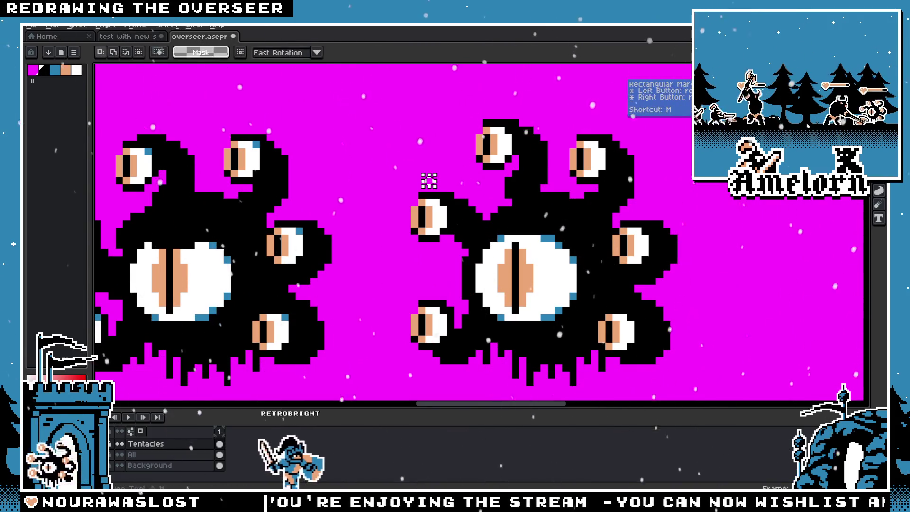
scroll(421, 199, up, 1)
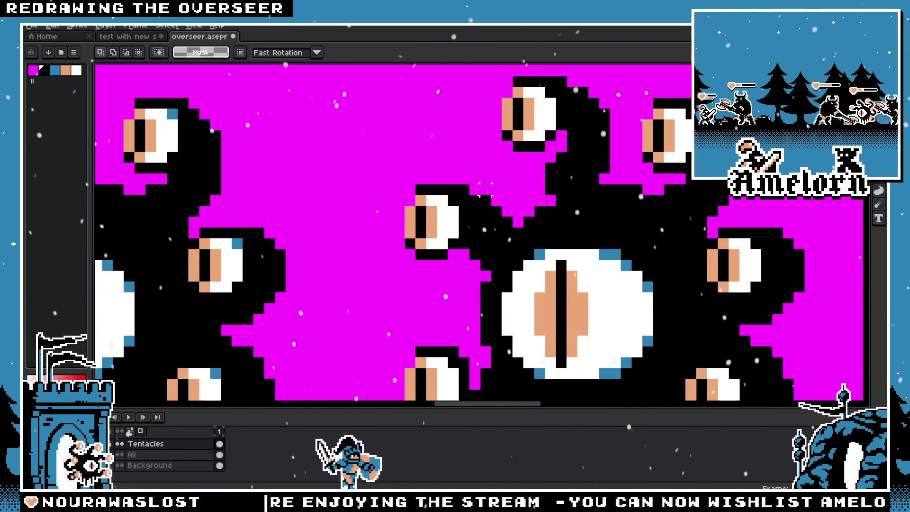
Build a selection covering the small centre-left eye and its tentacle
drag(535, 173, 391, 262)
drag(534, 179, 368, 274)
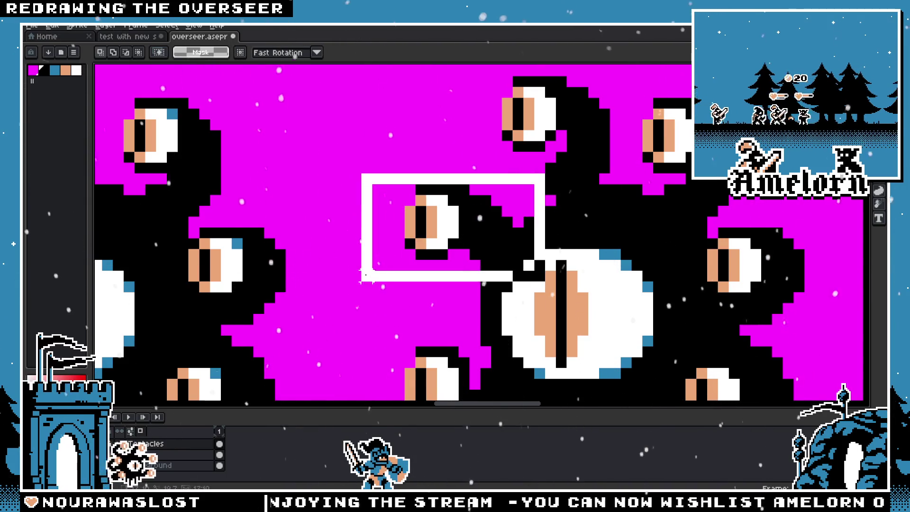
drag(376, 179, 546, 304)
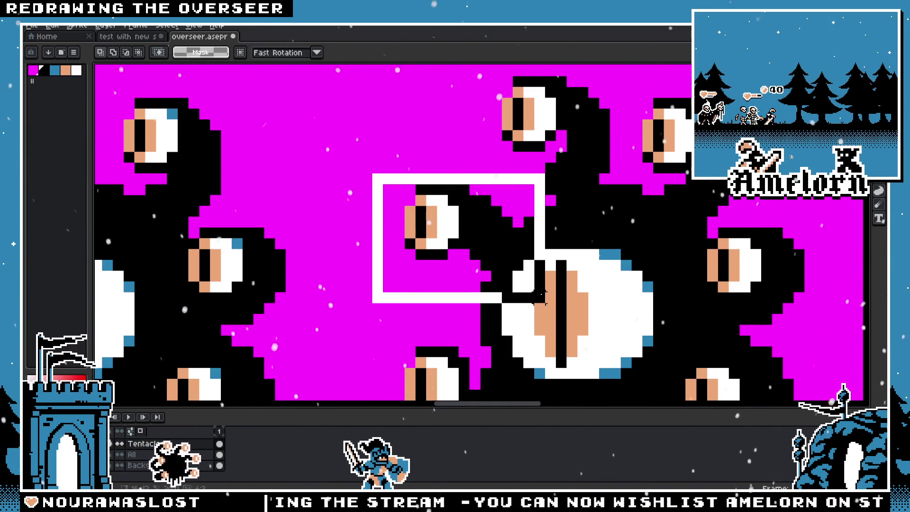
drag(579, 217, 459, 327)
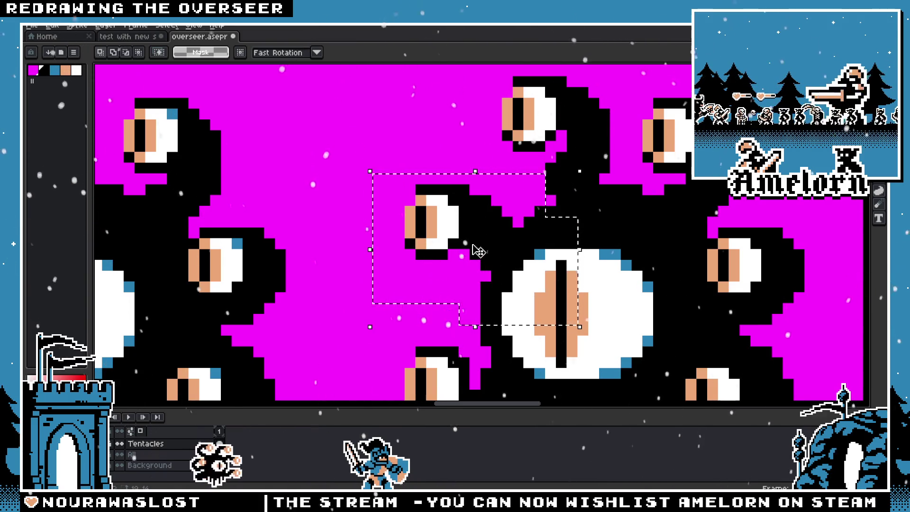
Move the eye and tentacle up-left, commit, then glance at the test scene and return
mouse_move(478, 251)
mouse_down()
mouse_move(495, 242)
mouse_move(492, 251)
mouse_up()
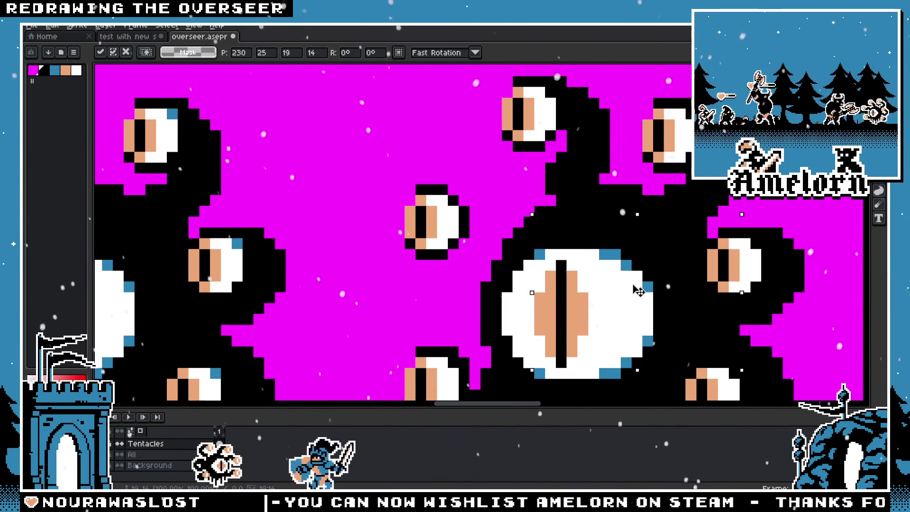
mouse_move(477, 229)
mouse_down()
mouse_move(450, 205)
mouse_move(500, 246)
mouse_up()
key(Return)
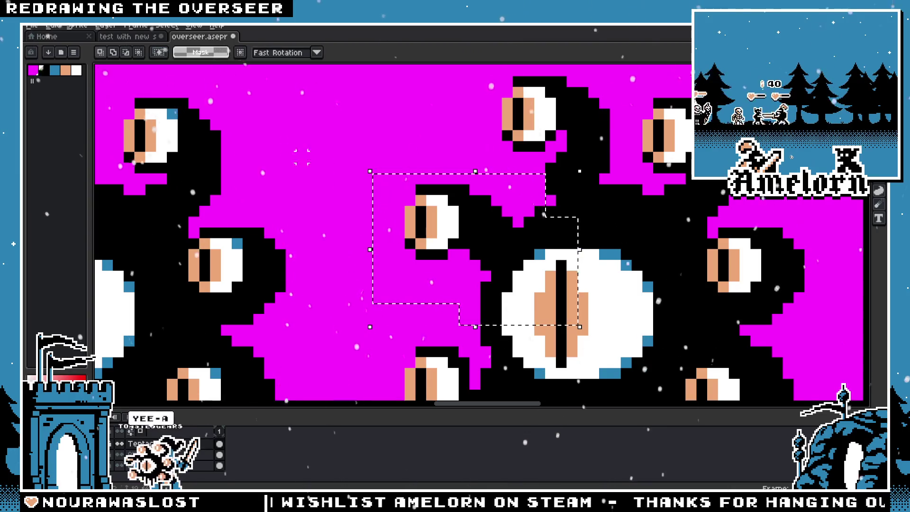
scroll(441, 240, down, 2)
scroll(441, 240, down, 2)
scroll(402, 254, up, 1)
scroll(441, 250, up, 1)
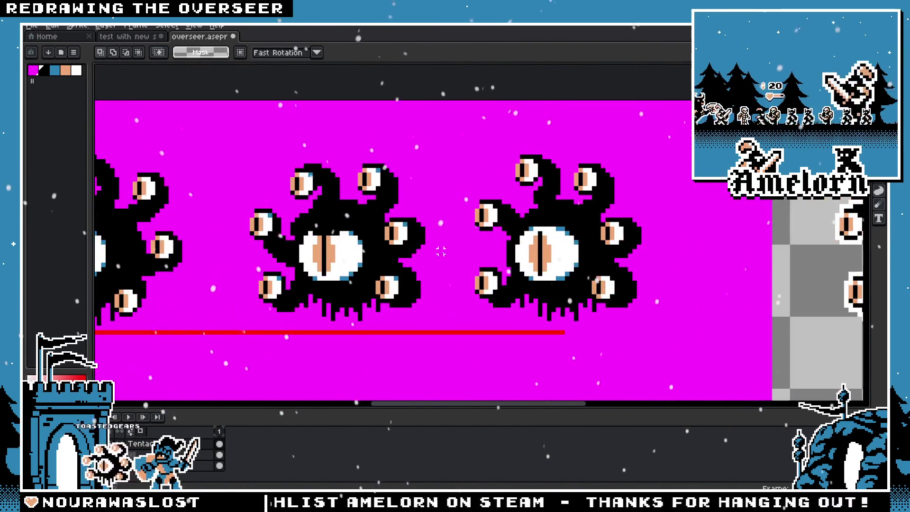
scroll(491, 246, up, 1)
scroll(491, 246, up, 1)
scroll(491, 246, up, 1)
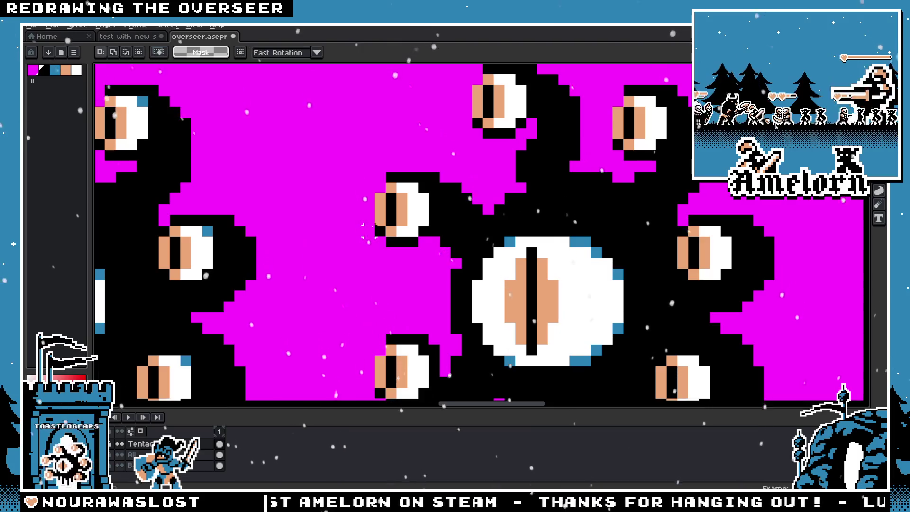
scroll(369, 390, down, 1)
key(ctrl+shift+Tab)
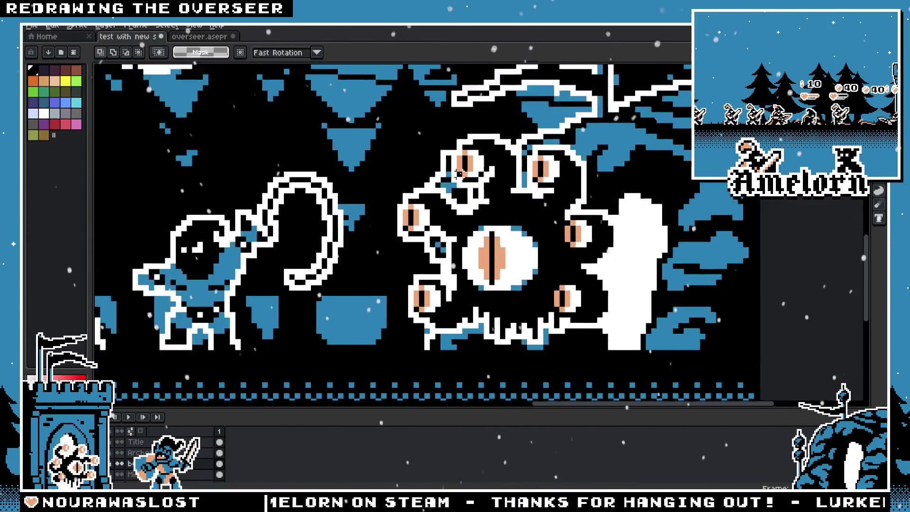
scroll(372, 269, up, 2)
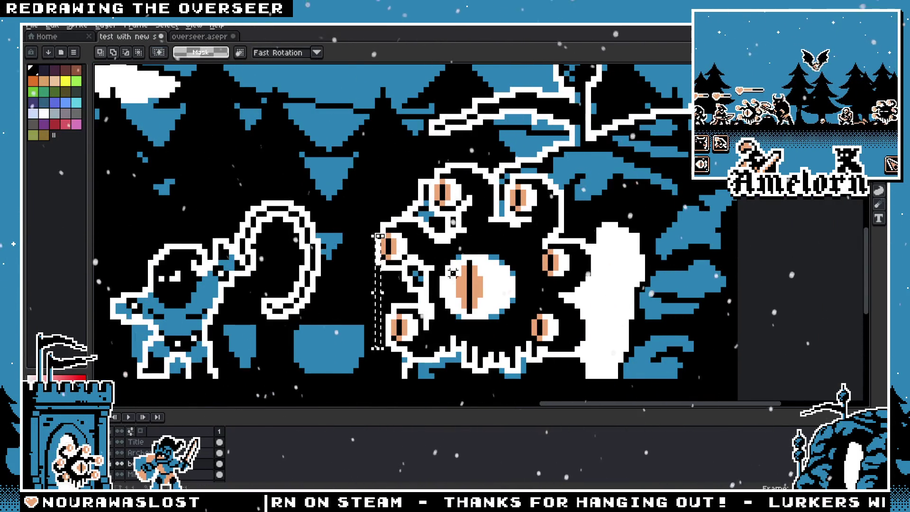
key(ctrl+Tab)
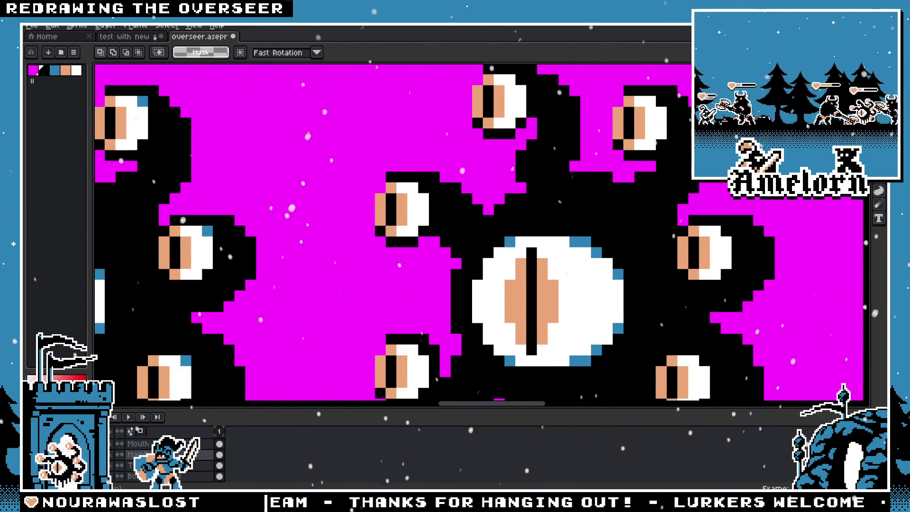
Shift the small eye one pixel left, hide the Tentacles layer and pick up the tentacle segment
drag(407, 230, 396, 230)
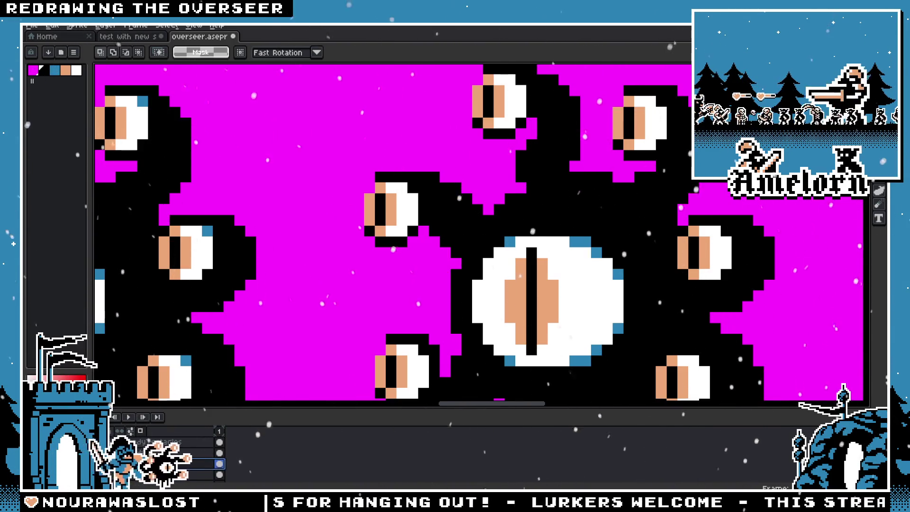
click(219, 452)
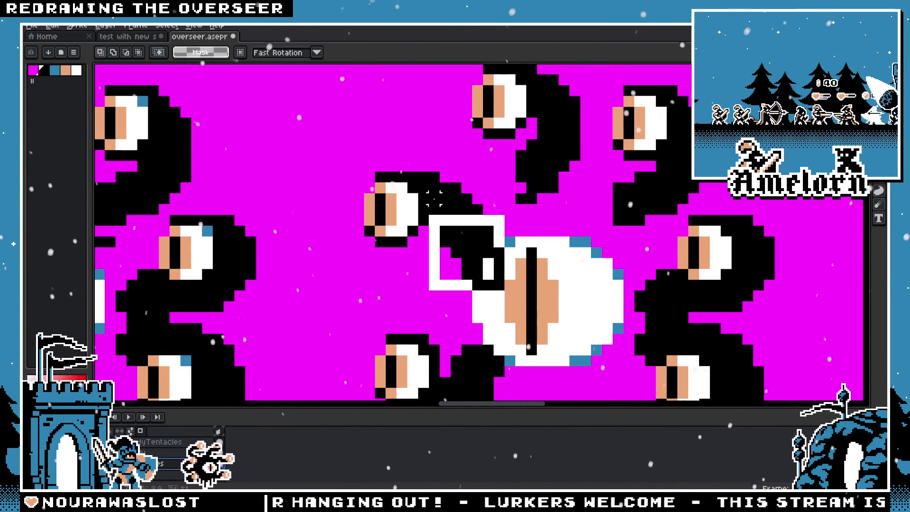
key(ctrl+v)
drag(341, 147, 506, 292)
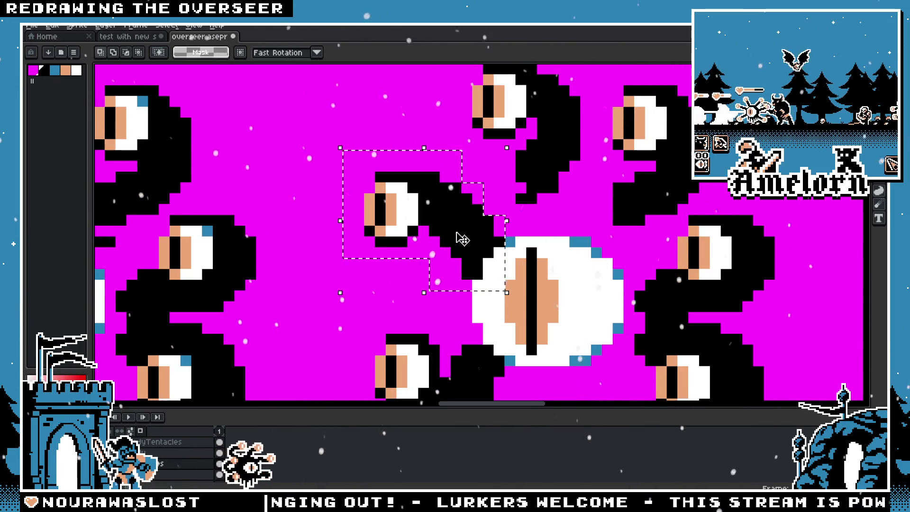
Place the tentacle piece against the eye, show the layer again and commit the move
click(458, 239)
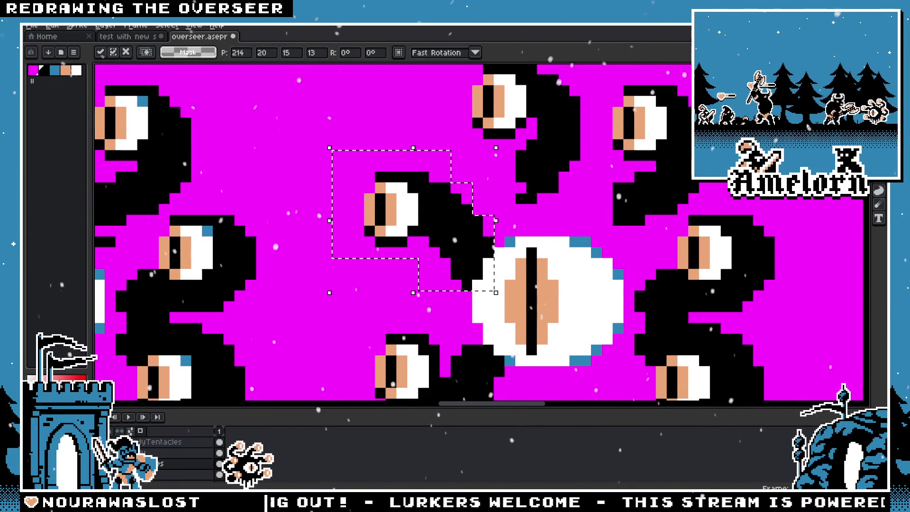
click(219, 452)
scroll(435, 297, down, 2)
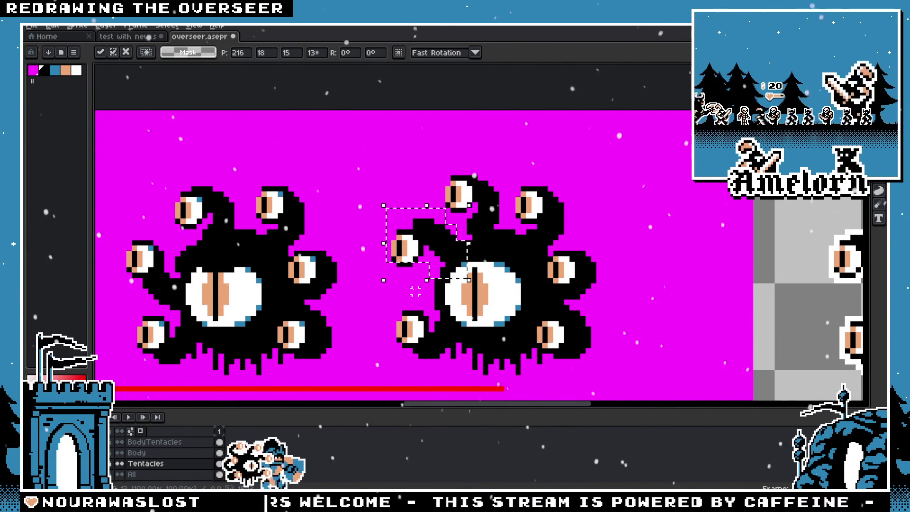
scroll(415, 291, down, 1)
scroll(427, 300, up, 2)
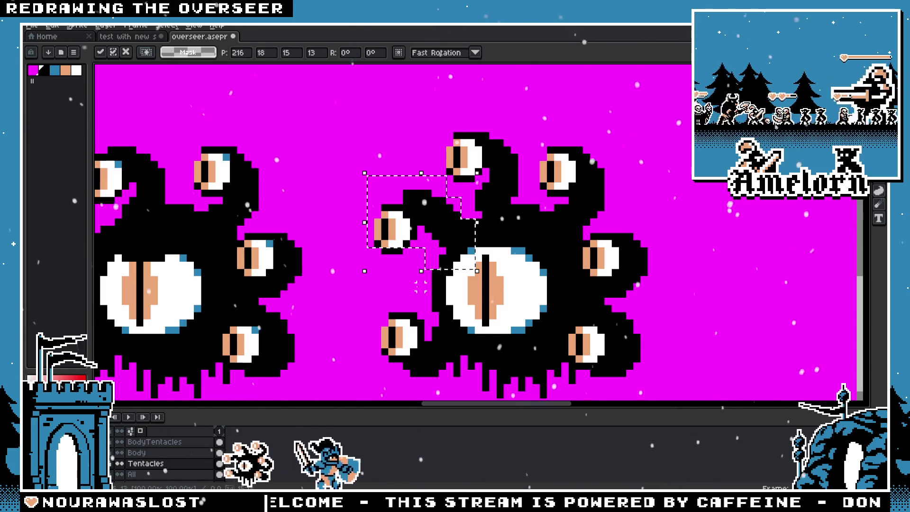
click(326, 272)
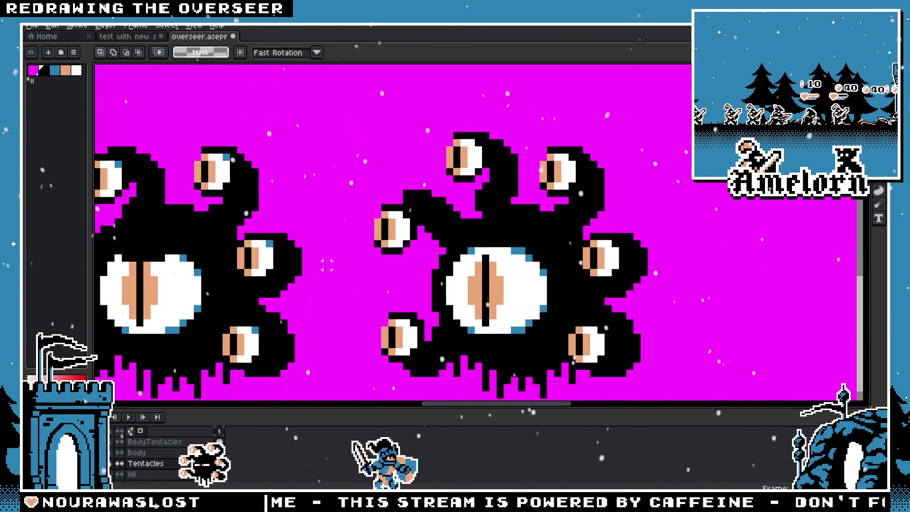
scroll(375, 231, up, 1)
scroll(170, 459, up, 1)
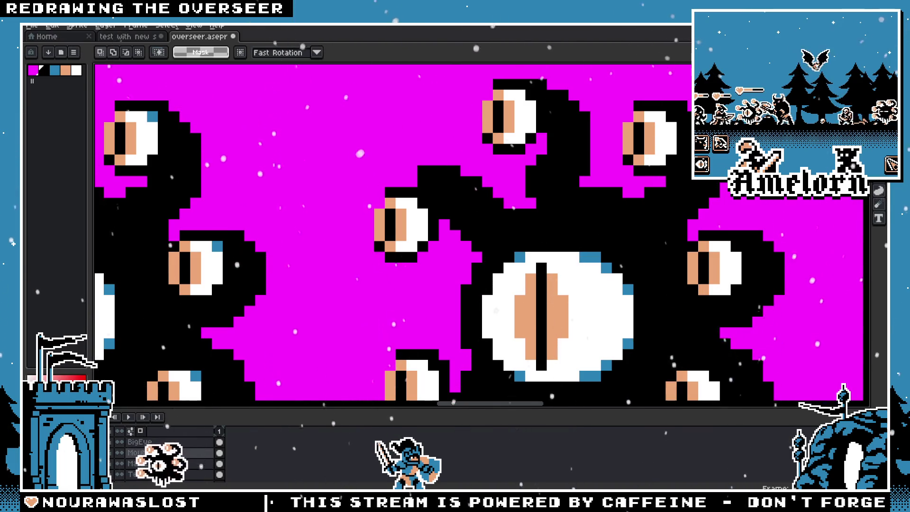
Drag the centre-left tentacle eye a little up and to the right
drag(401, 235, 423, 214)
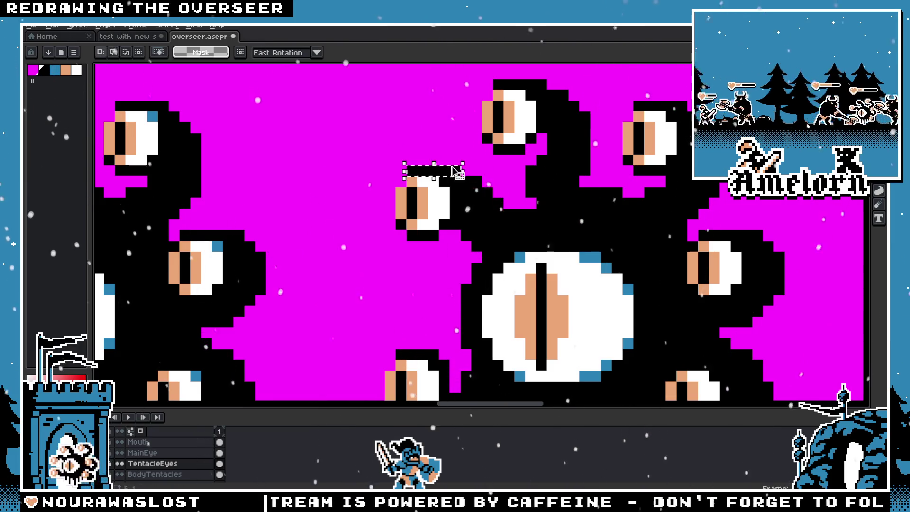
scroll(324, 229, down, 4)
scroll(324, 229, down, 3)
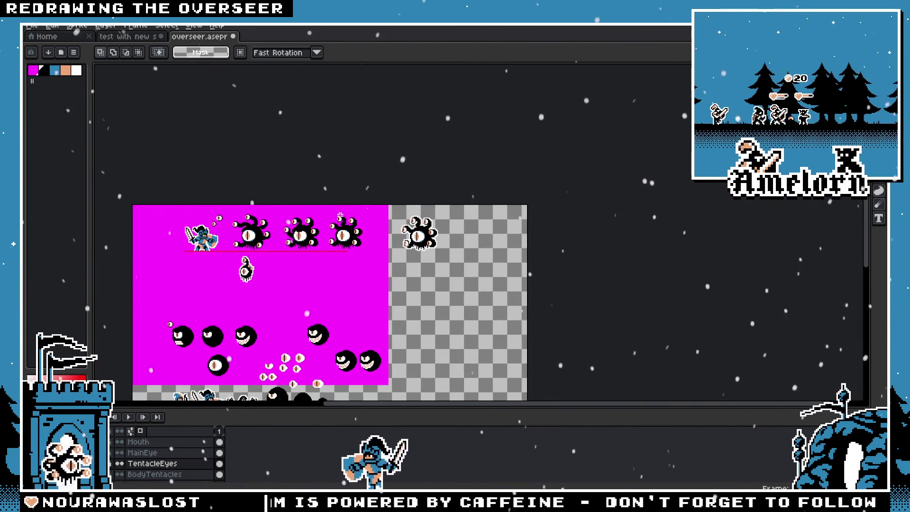
scroll(319, 233, up, 4)
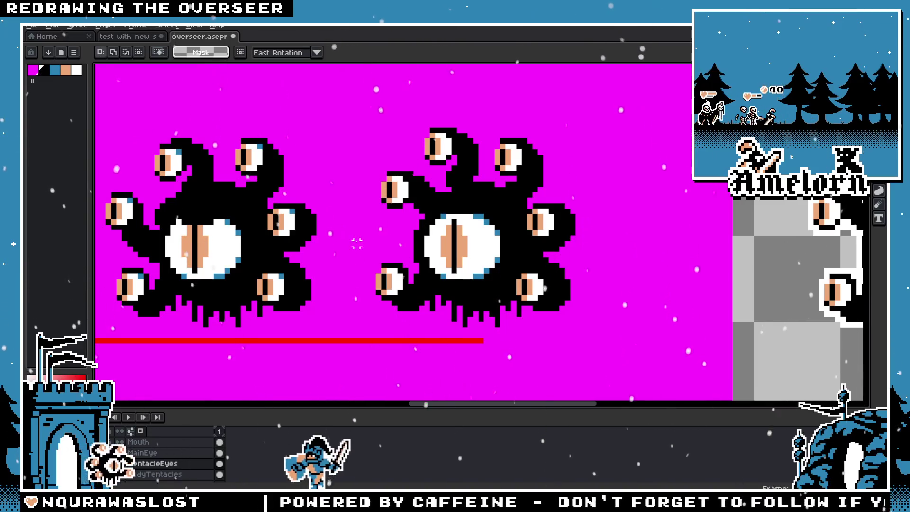
scroll(373, 227, up, 2)
scroll(364, 220, down, 4)
scroll(350, 213, down, 1)
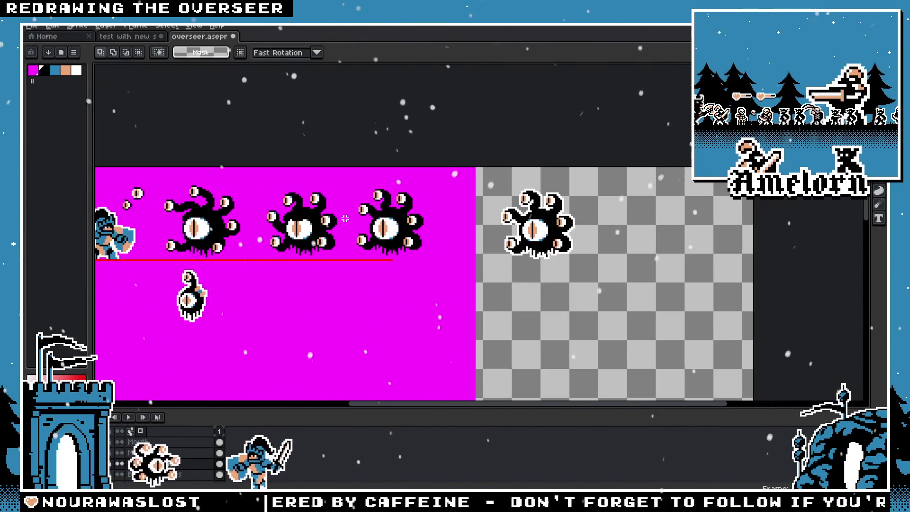
scroll(351, 214, up, 3)
scroll(352, 241, up, 2)
scroll(354, 283, down, 2)
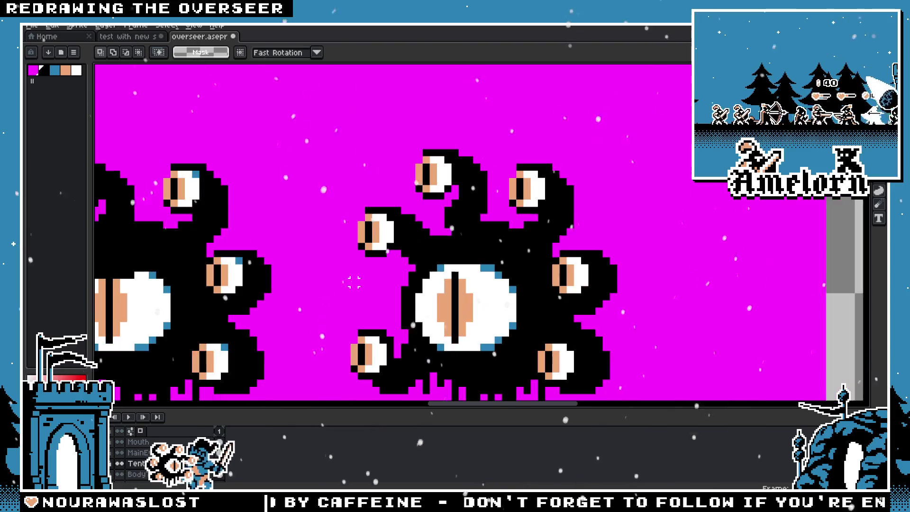
scroll(310, 290, down, 1)
scroll(427, 254, down, 1)
scroll(427, 255, up, 1)
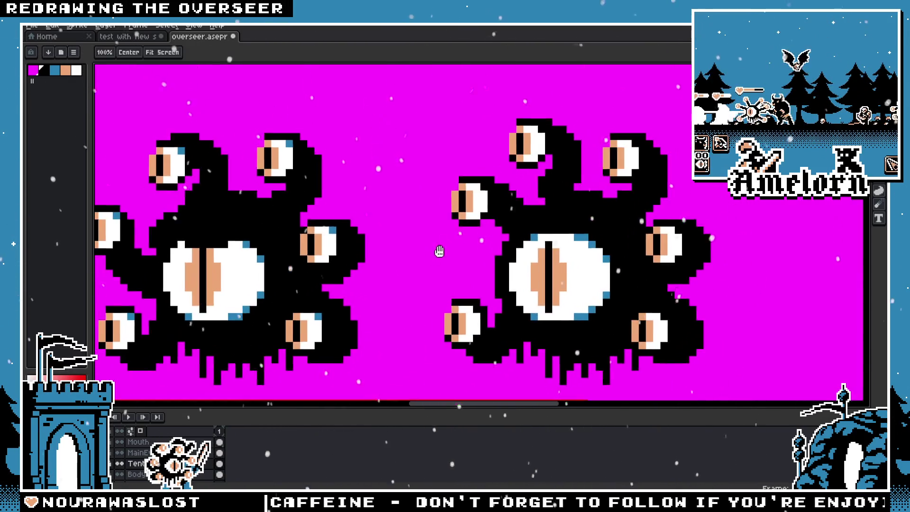
scroll(437, 249, up, 1)
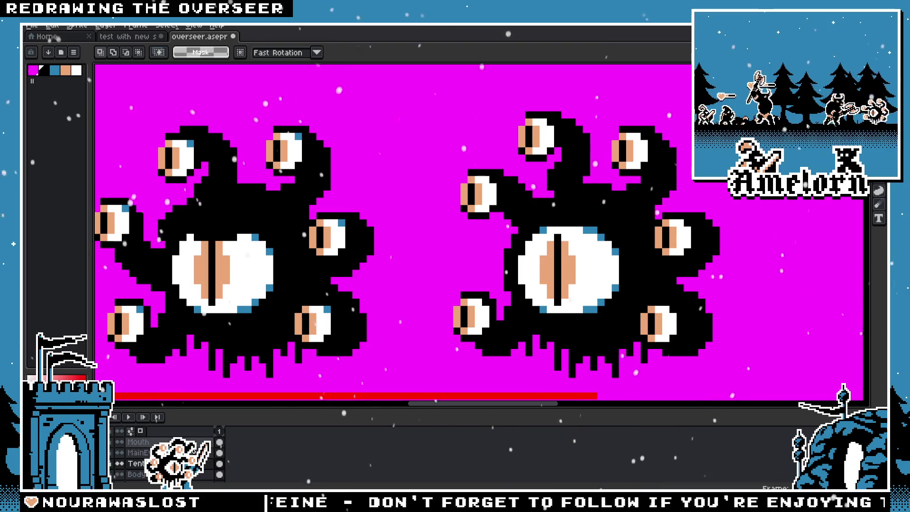
Move an eye up-left away from the body, commit, and clear a stray selection over the big eye
drag(518, 157, 428, 224)
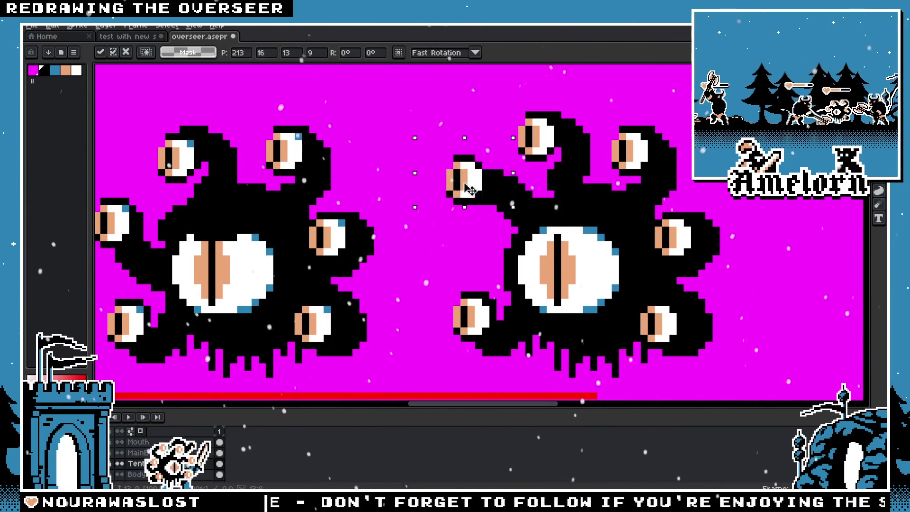
drag(476, 192, 409, 135)
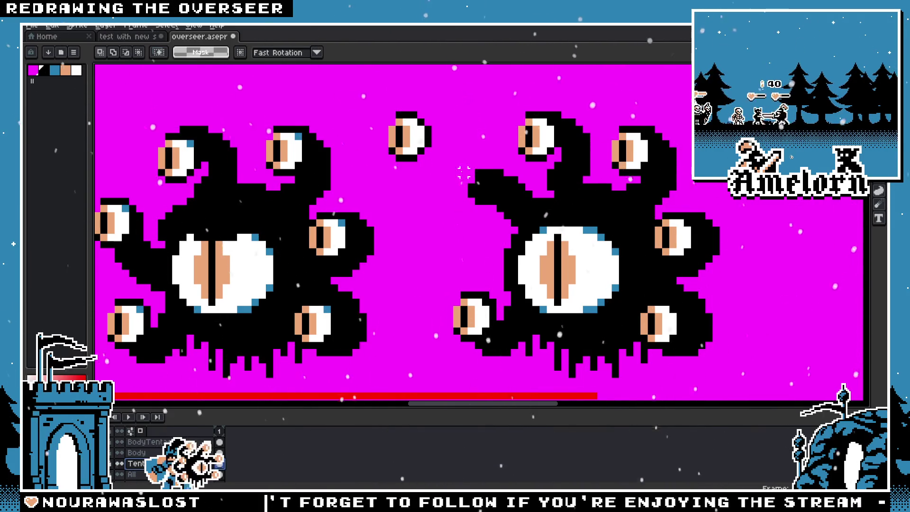
click(544, 252)
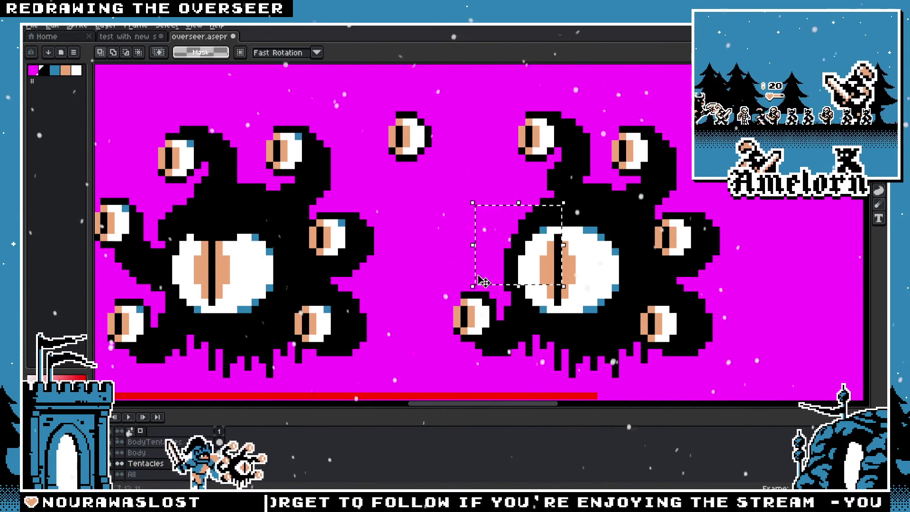
drag(487, 211, 590, 280)
click(523, 203)
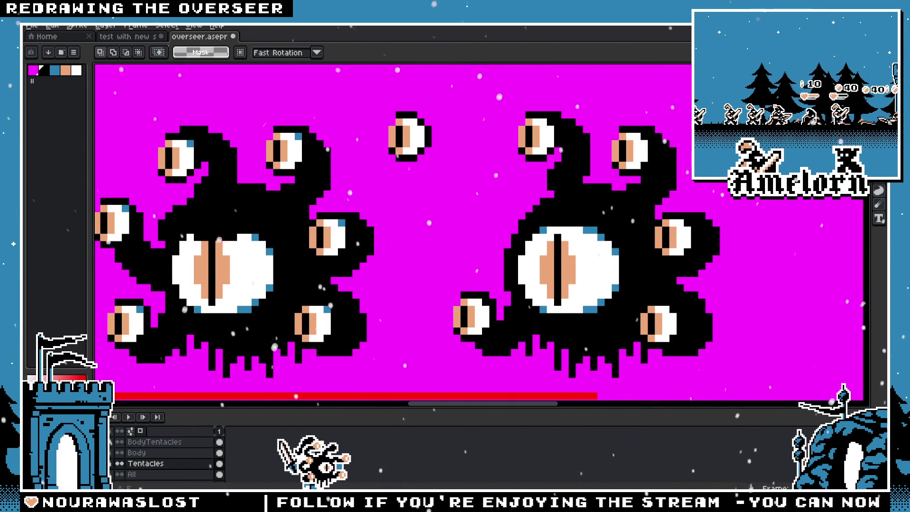
Pencil black pixels on the upper-left edge, undo them, and switch to the marquee tool
key(b)
drag(498, 214, 515, 234)
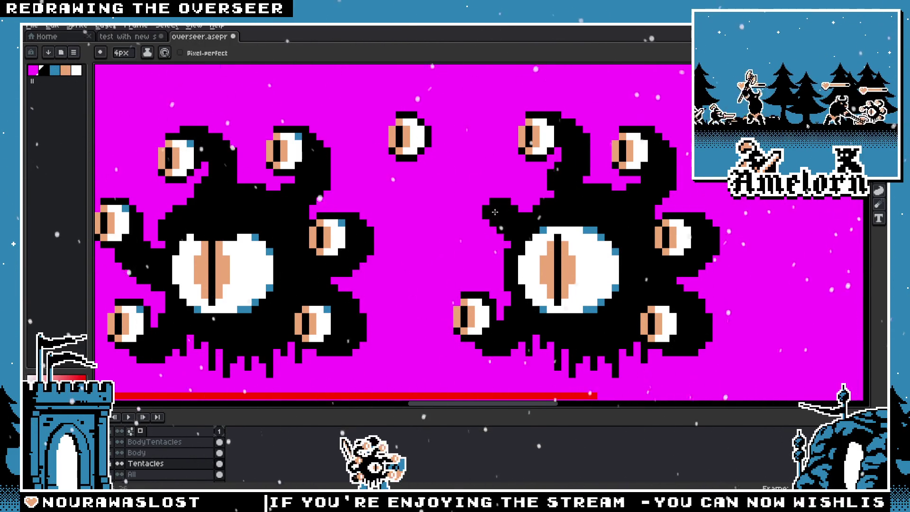
key(ctrl+z)
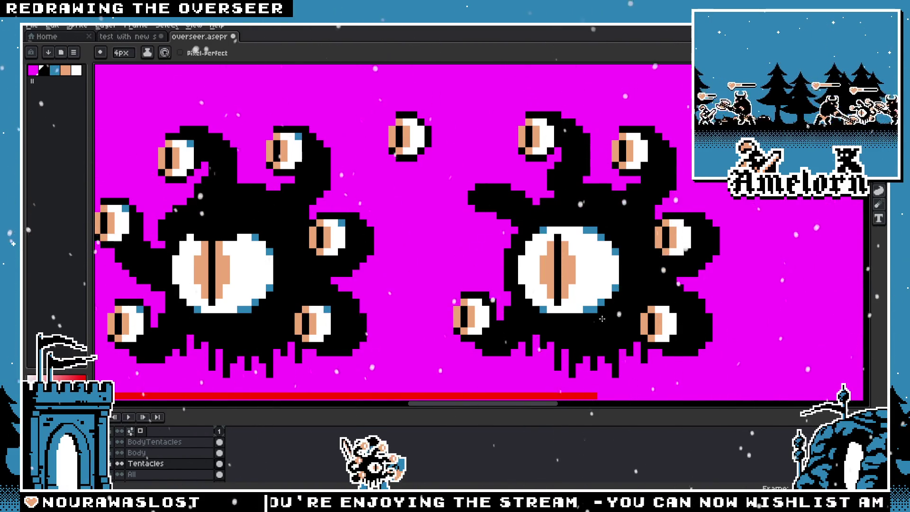
scroll(602, 319, down, 3)
scroll(474, 180, up, 5)
scroll(474, 181, down, 1)
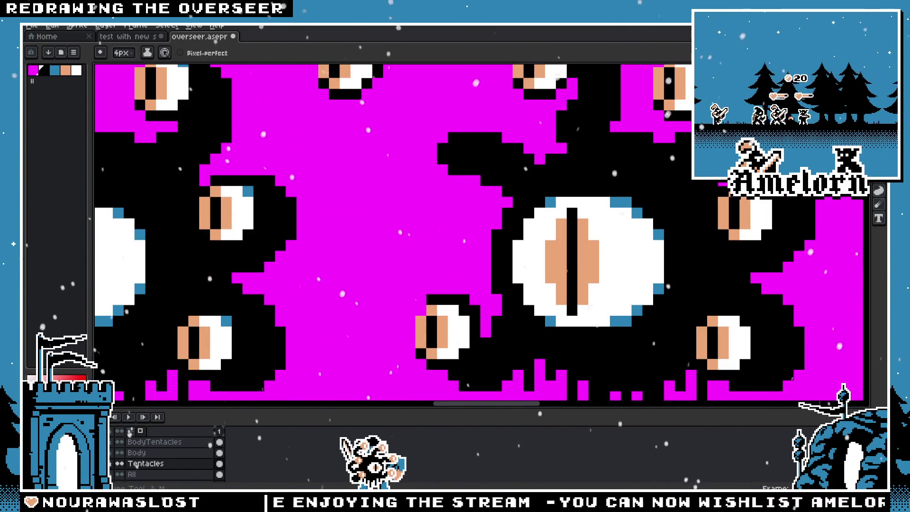
key(m)
scroll(559, 331, down, 2)
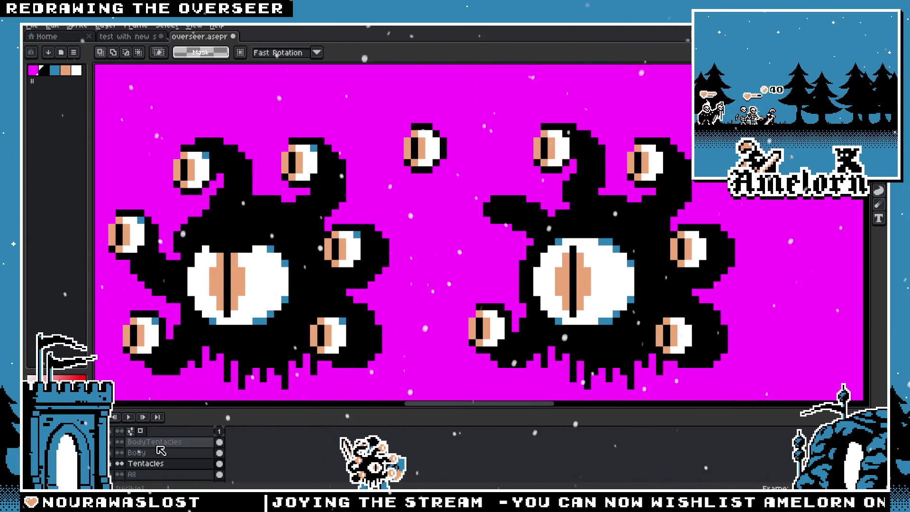
Select the loose small eye and make the TentacleEyes layer active
click(153, 441)
drag(380, 106, 470, 204)
key(Escape)
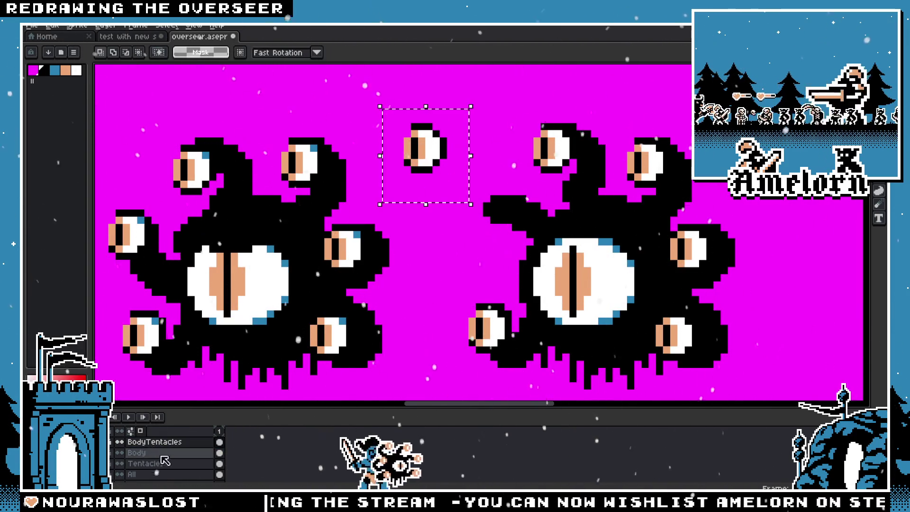
scroll(161, 458, up, 4)
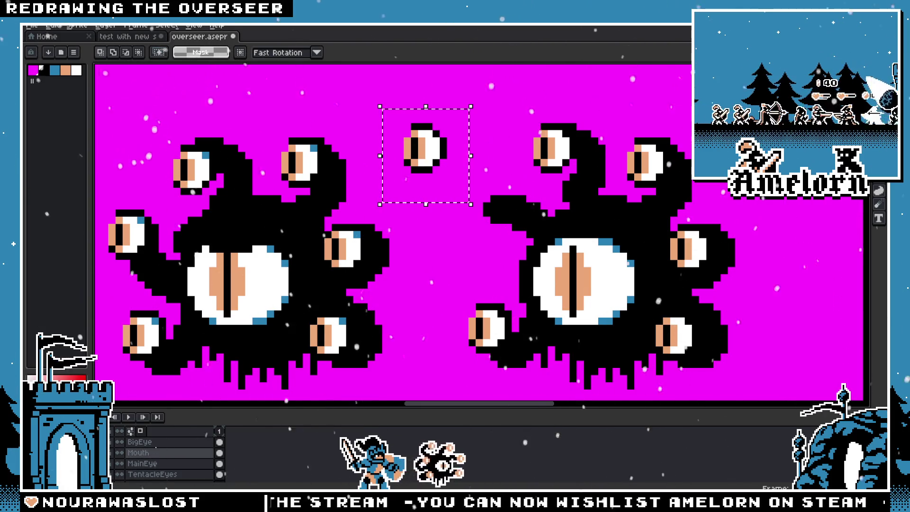
click(153, 473)
Drag the small eye onto the left tentacle tip, nudge it up-left and drop it in place
drag(423, 206, 496, 277)
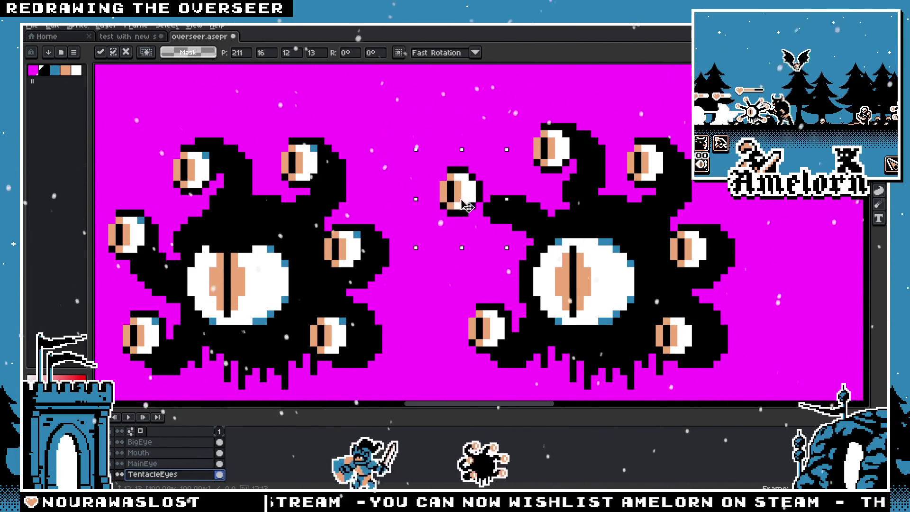
drag(502, 235, 496, 232)
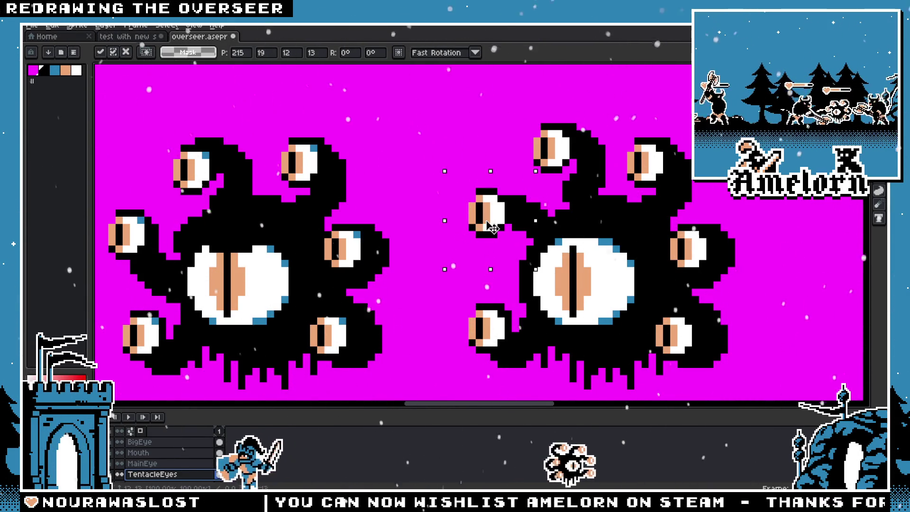
scroll(496, 231, down, 1)
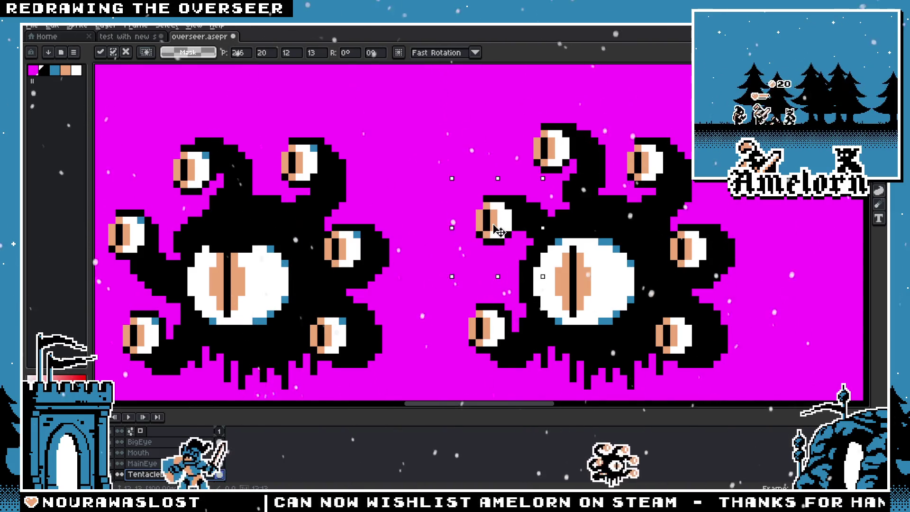
key(ctrl+d)
scroll(456, 240, down, 2)
scroll(456, 240, up, 4)
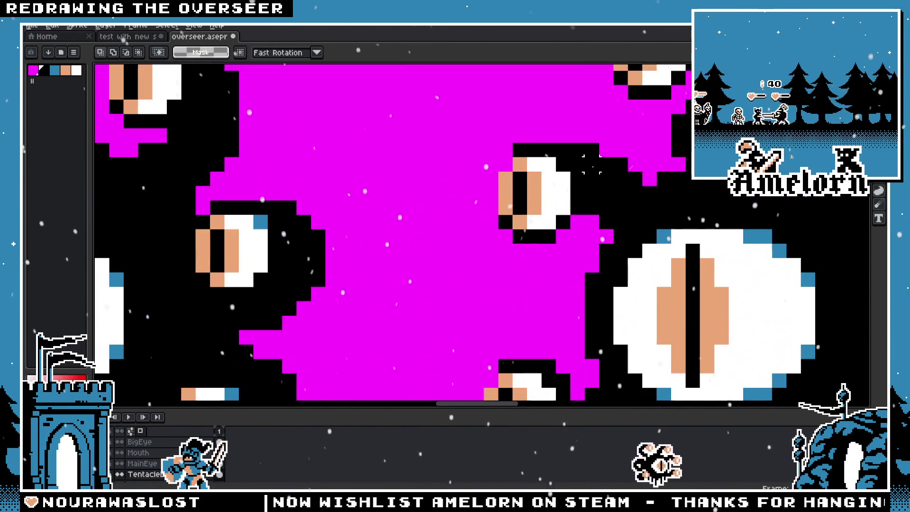
scroll(519, 157, down, 1)
scroll(498, 185, down, 2)
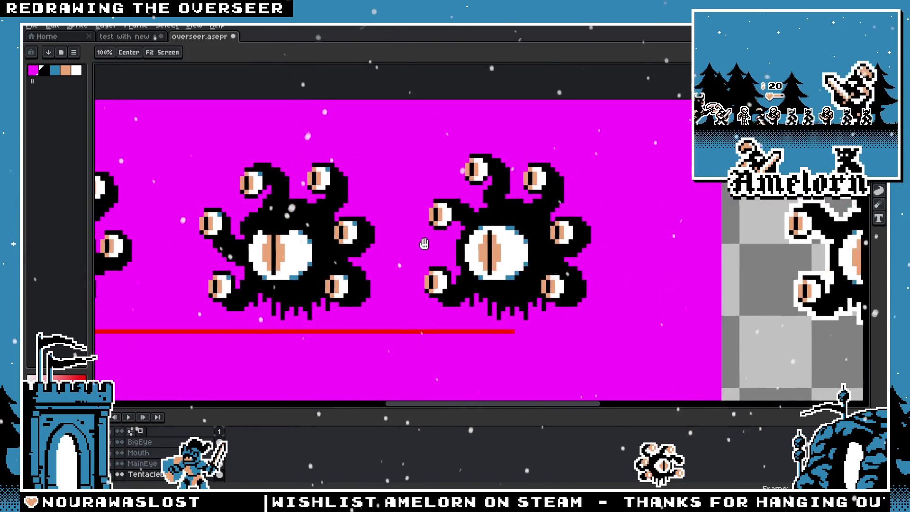
scroll(441, 228, down, 2)
scroll(398, 248, up, 2)
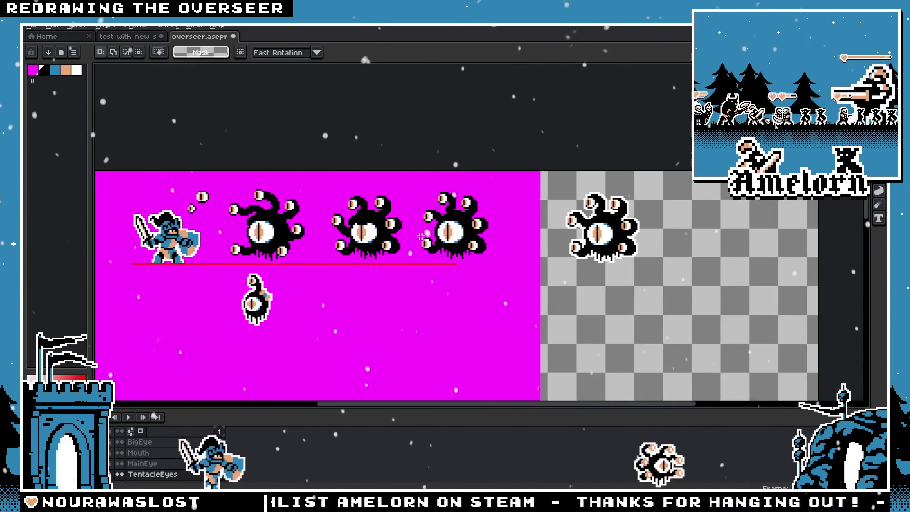
scroll(416, 242, up, 2)
scroll(449, 228, up, 1)
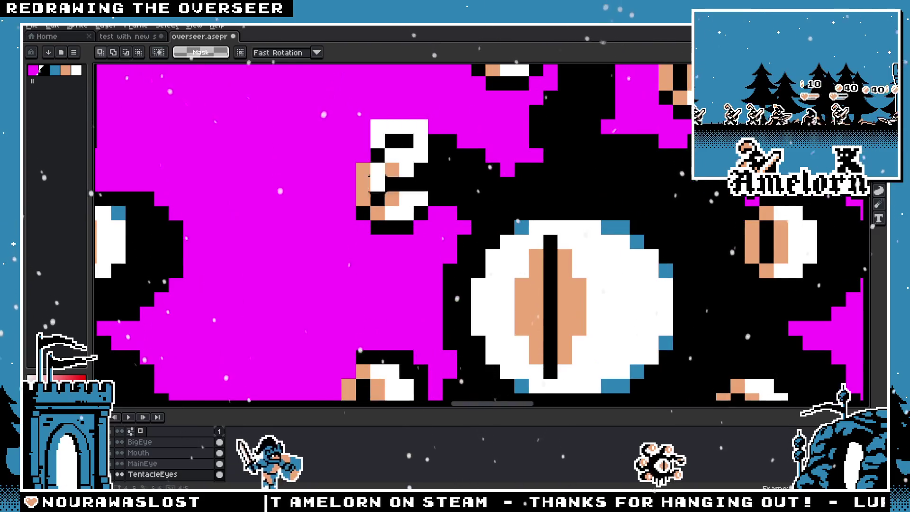
Move the small eye down-left, confirm it, then undo the misplaced piece on the Tentacles layer
drag(416, 168, 381, 206)
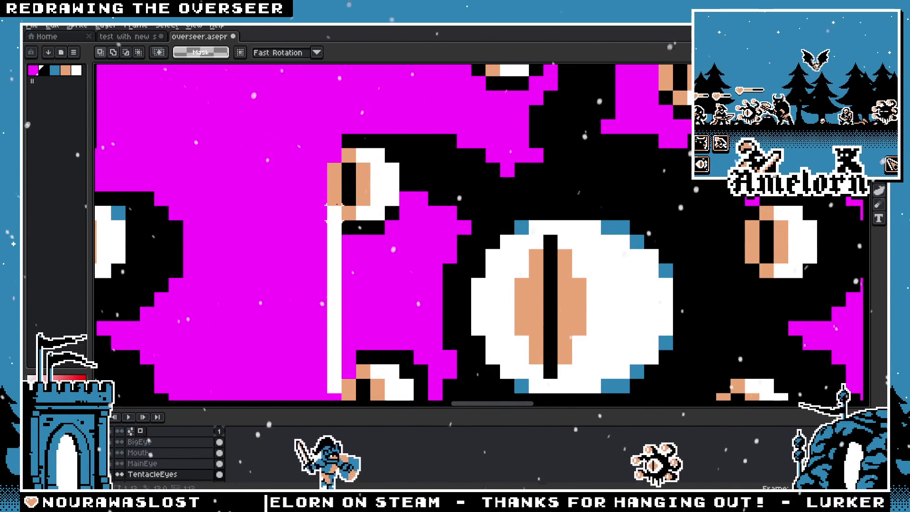
key(Return)
drag(319, 371, 351, 423)
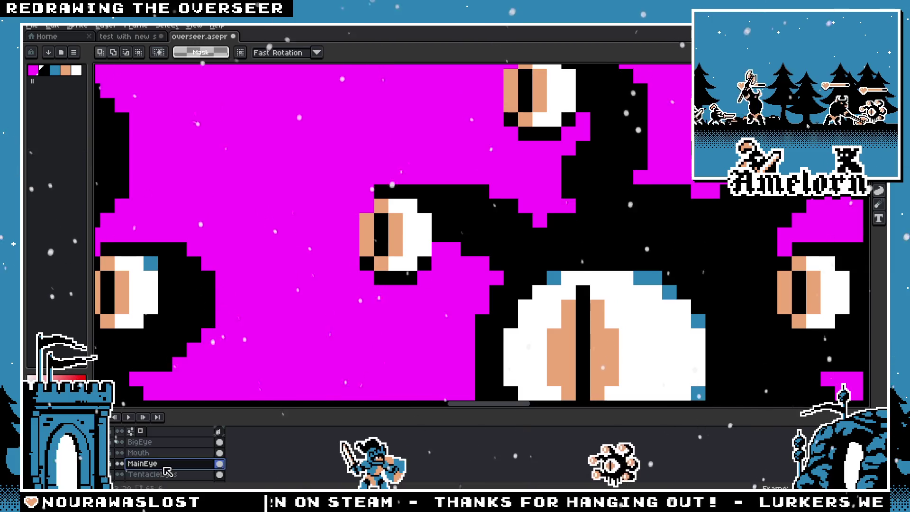
scroll(167, 458, down, 3)
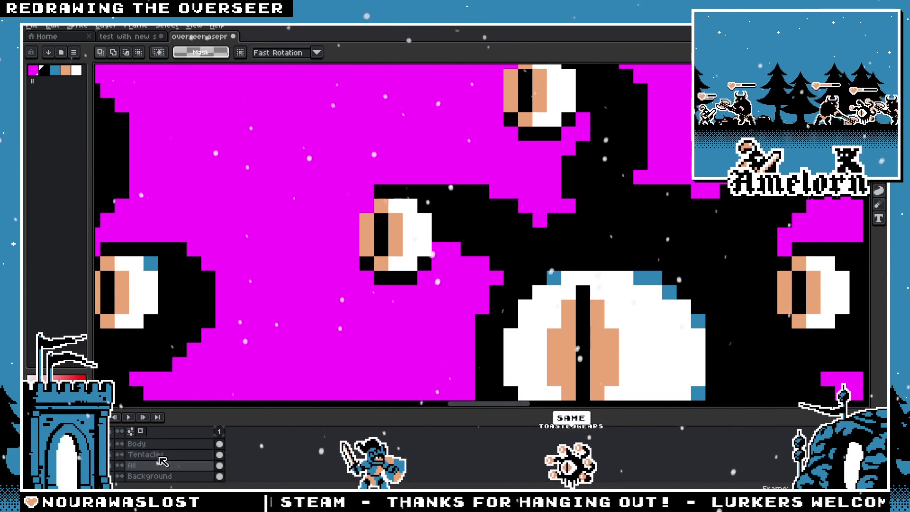
scroll(167, 465, up, 1)
click(156, 454)
key(ctrl+z)
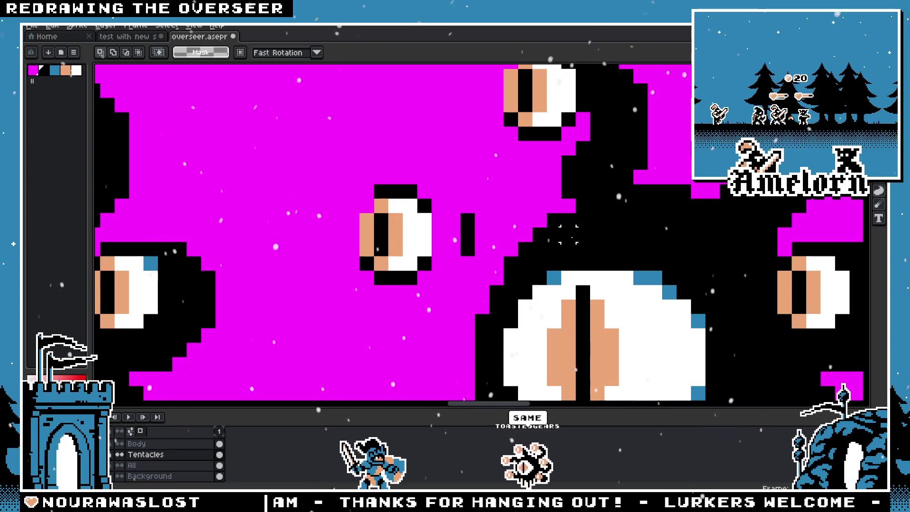
Undo two more stray changes and select a thin strip beside the tentacle on the Tentacles layer
drag(429, 212, 591, 373)
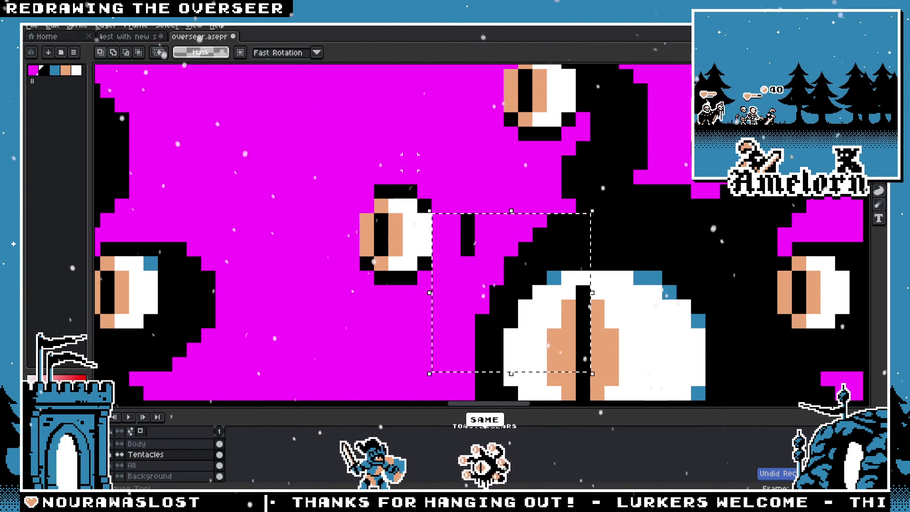
key(ctrl+z)
key(ctrl+z)
key(ctrl+z)
key(ctrl+z)
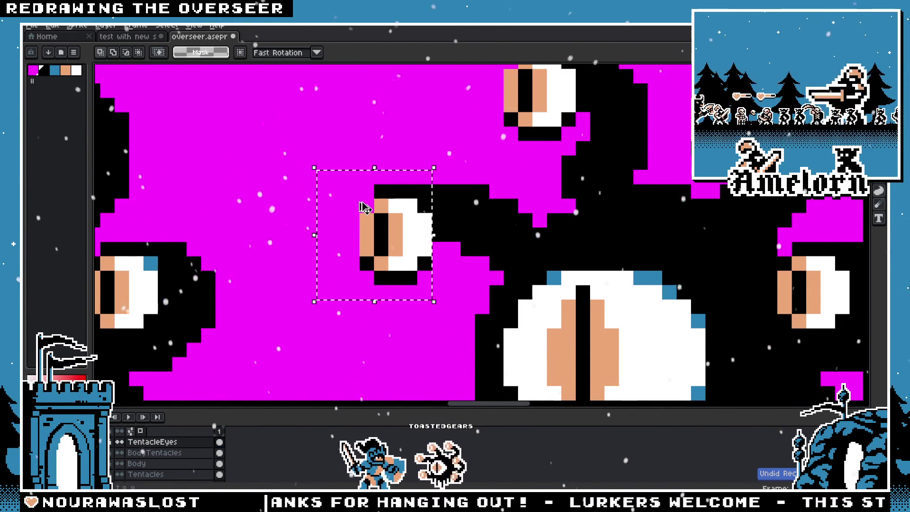
key(ctrl+z)
key(ctrl+z)
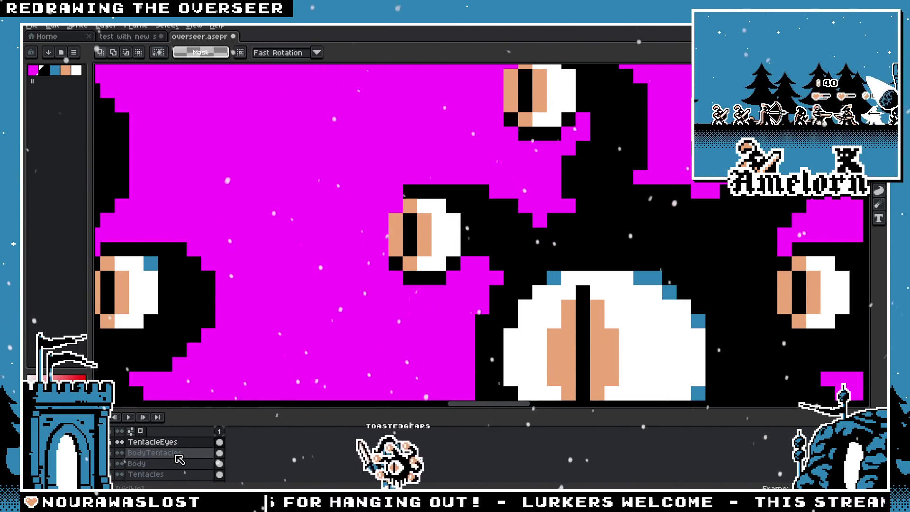
scroll(179, 459, up, 2)
drag(482, 162, 362, 294)
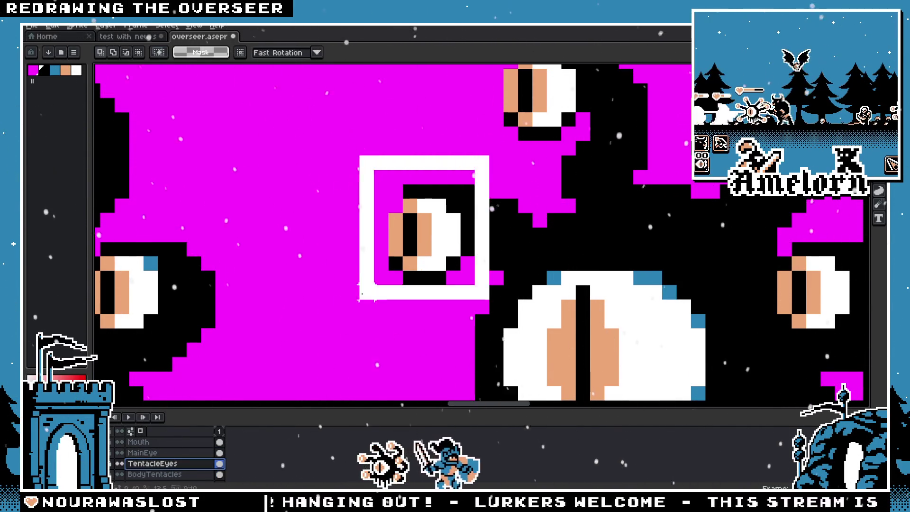
scroll(355, 295, down, 1)
scroll(351, 299, down, 2)
scroll(342, 352, down, 1)
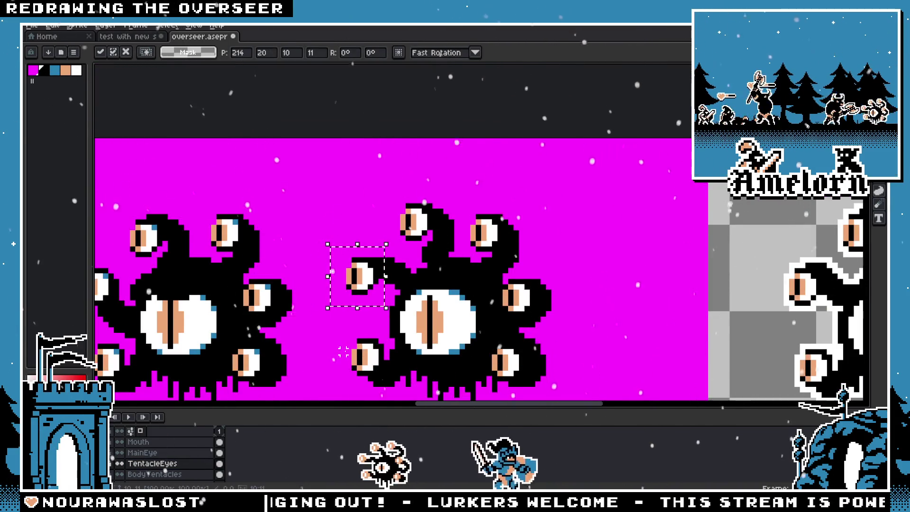
drag(344, 356, 354, 249)
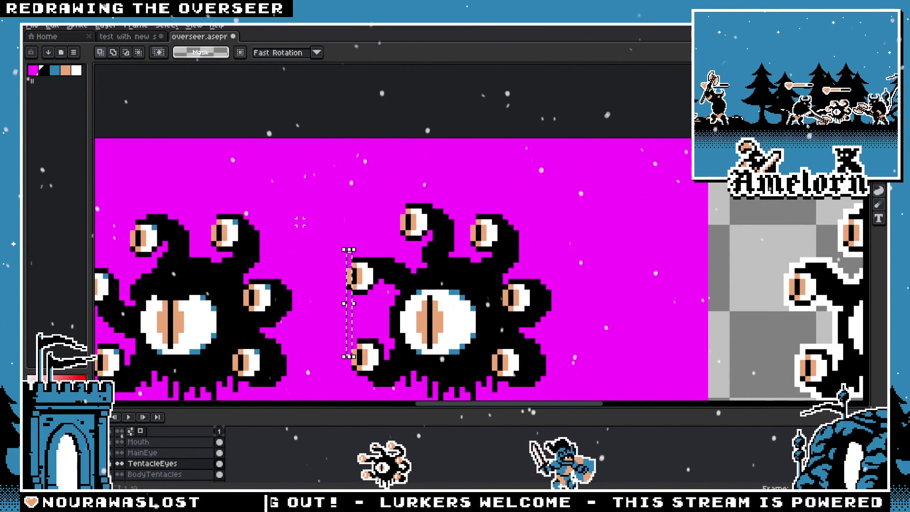
scroll(331, 250, up, 3)
scroll(373, 321, down, 3)
key(alt+Down)
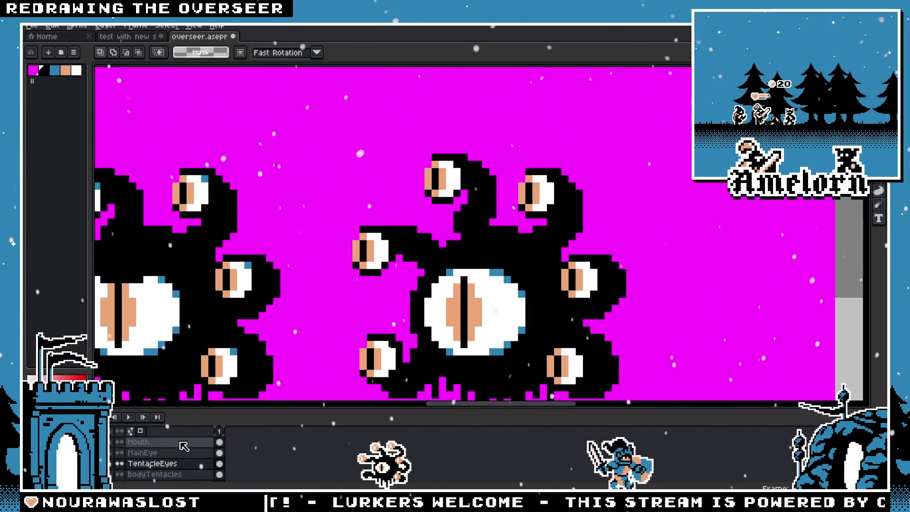
key(alt+Down)
key(alt+Down)
scroll(392, 295, up, 3)
Try painting black tentacle pixels beside the eye with the Pencil, then undo them
mouse_move(305, 143)
mouse_down()
mouse_move(477, 244)
mouse_move(509, 273)
mouse_up()
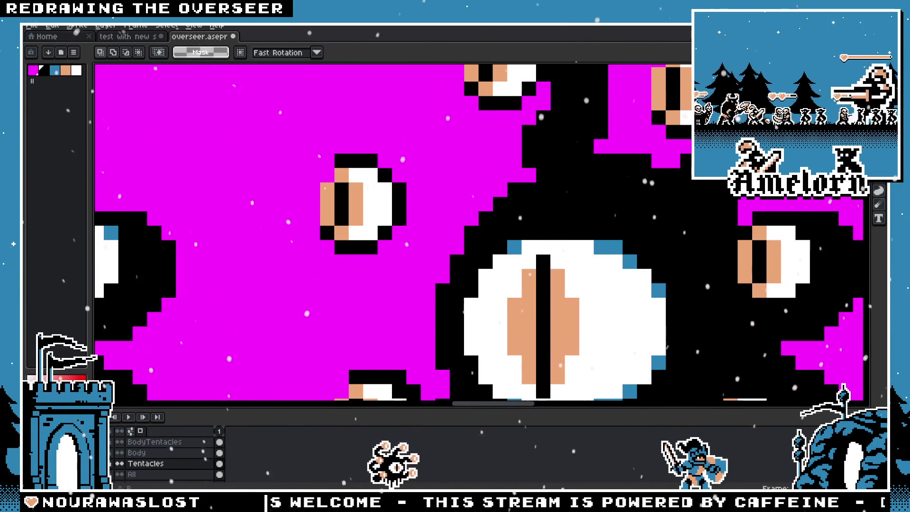
key(b)
drag(487, 203, 445, 235)
key(ctrl+z)
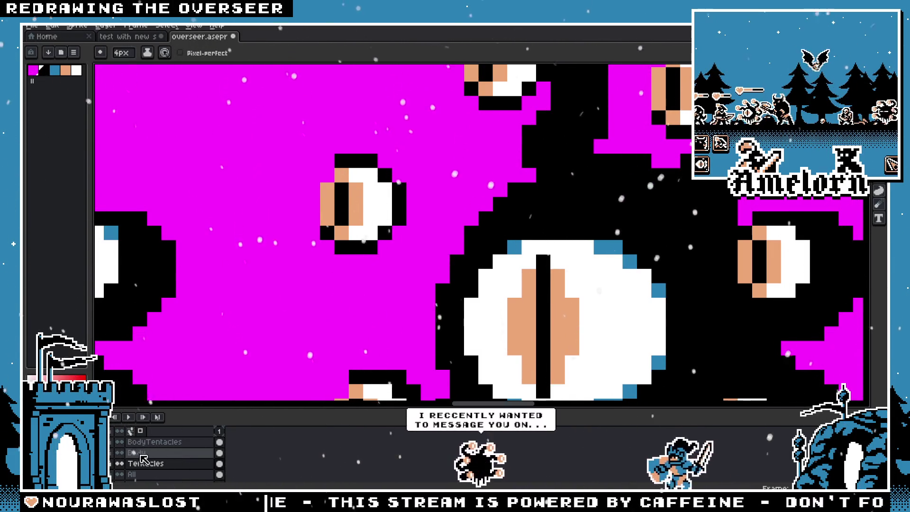
click(159, 466)
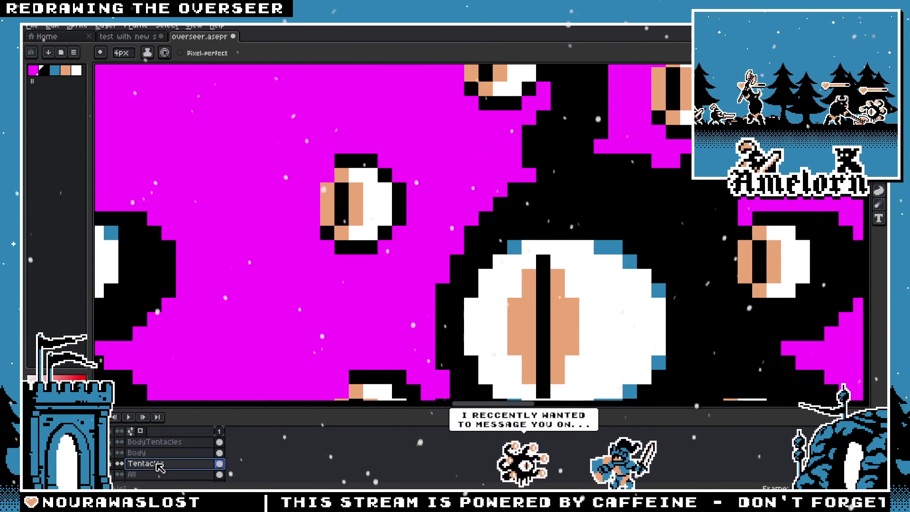
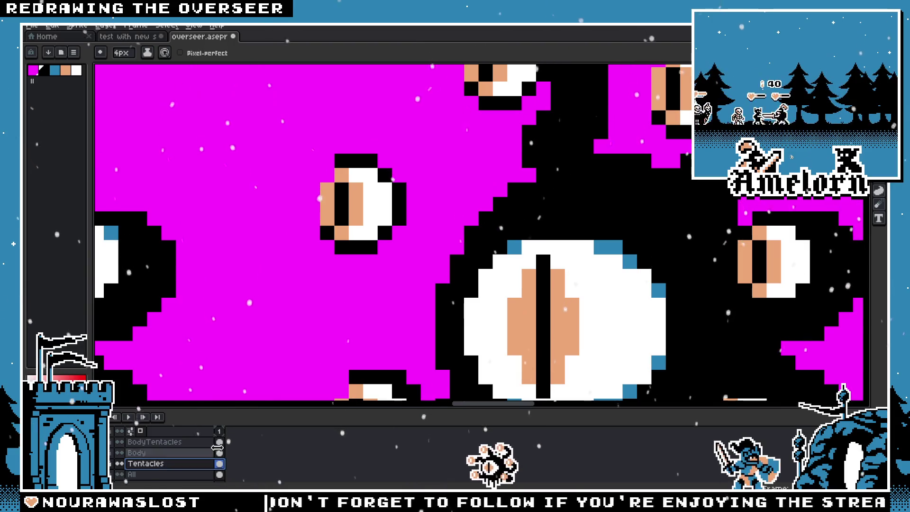
Rework the second overseer's tentacle pixels, erasing back to magenta and repainting around the small eye
drag(425, 360, 413, 320)
key(ctrl+z)
drag(433, 264, 465, 229)
scroll(465, 229, down, 2)
scroll(491, 241, up, 2)
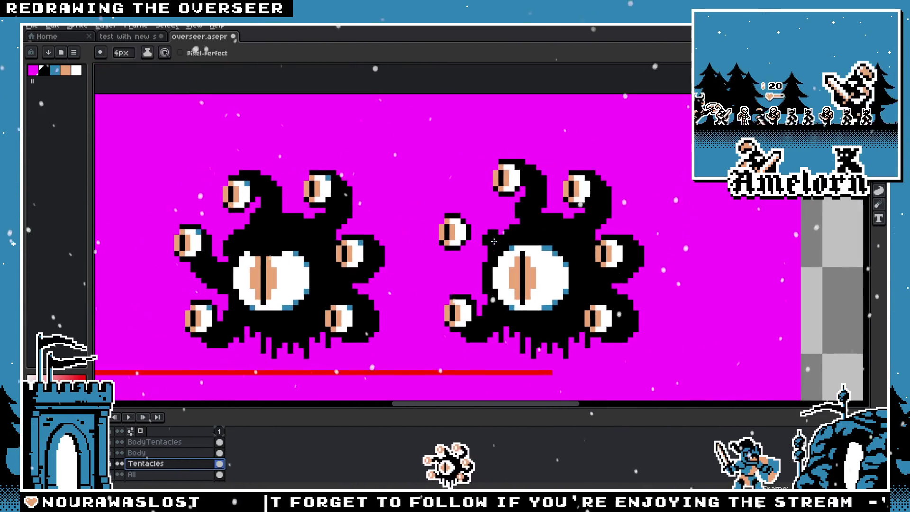
key(Return)
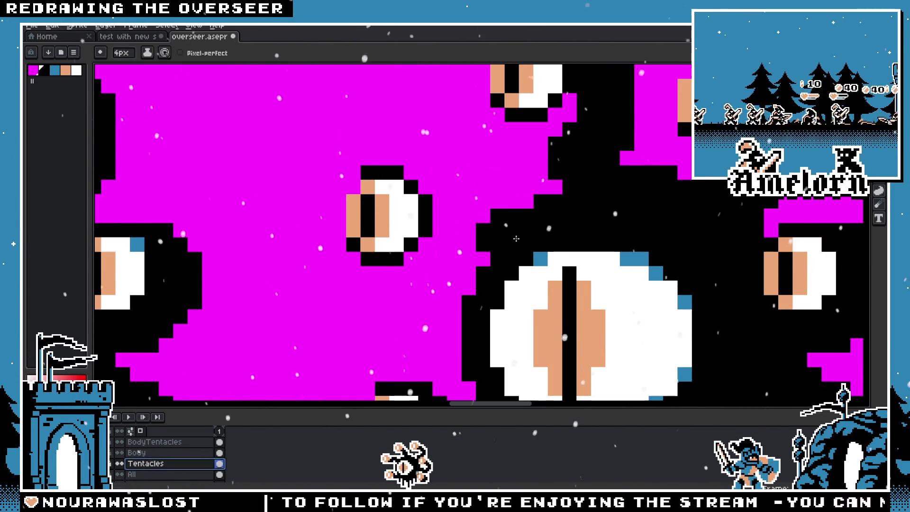
drag(518, 218, 530, 272)
drag(497, 229, 450, 200)
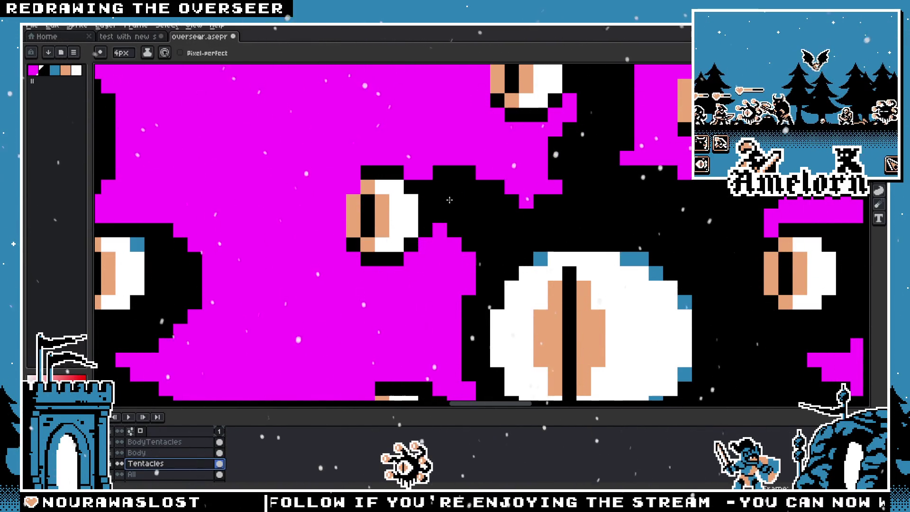
scroll(459, 298, down, 5)
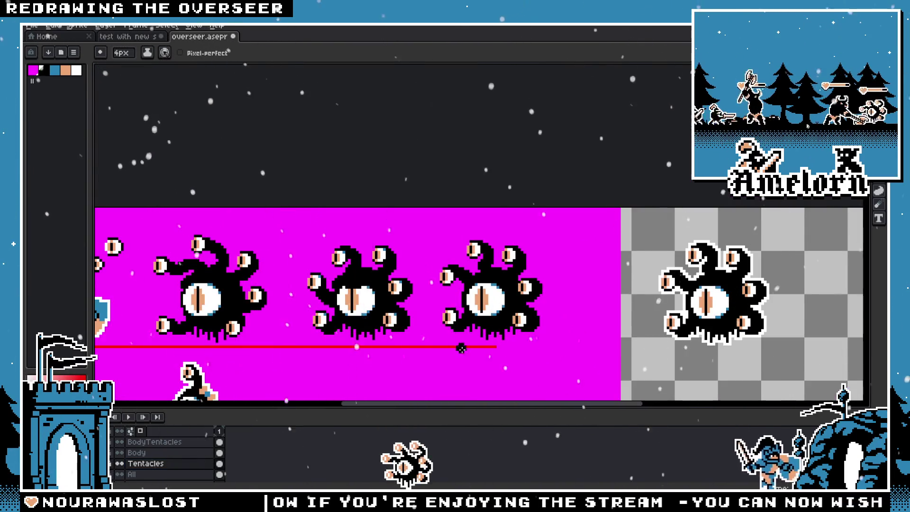
scroll(461, 349, up, 5)
scroll(469, 349, down, 3)
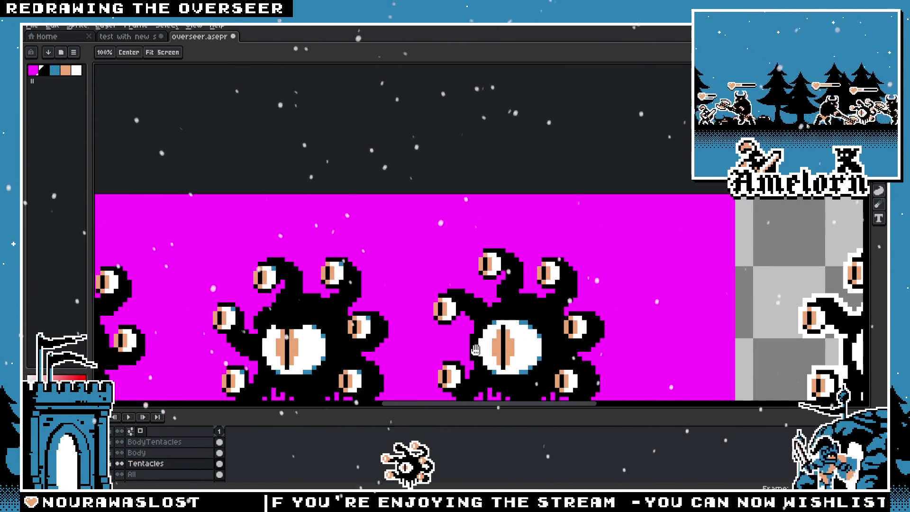
drag(475, 350, 518, 264)
scroll(481, 188, down, 3)
scroll(480, 188, up, 4)
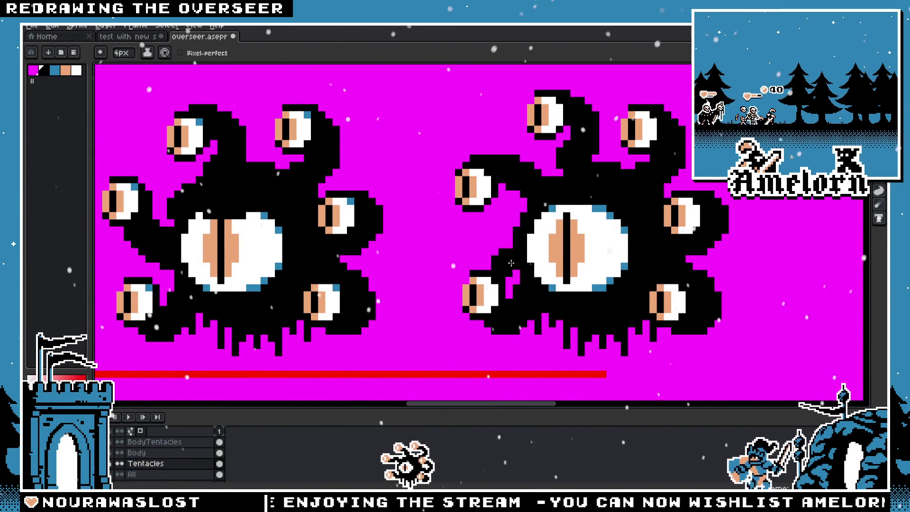
scroll(510, 264, up, 2)
scroll(516, 219, down, 1)
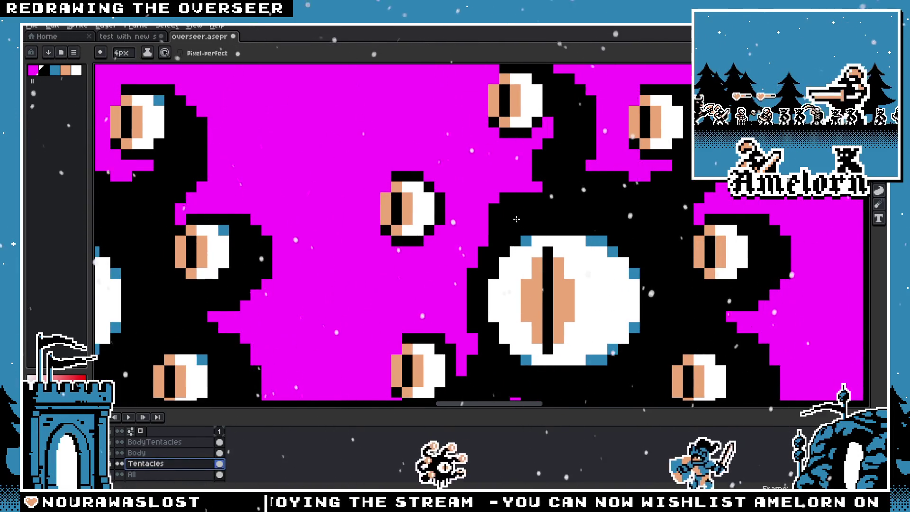
Try a black band from the small left eye to the body, then undo it so the eye floats free
drag(519, 189, 398, 178)
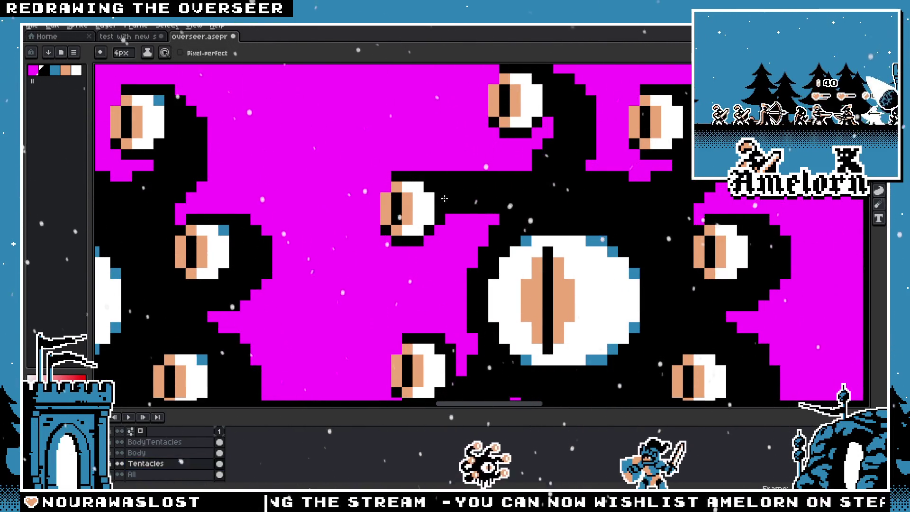
key(ctrl+z)
drag(519, 184, 433, 180)
scroll(460, 284, down, 3)
scroll(459, 285, up, 2)
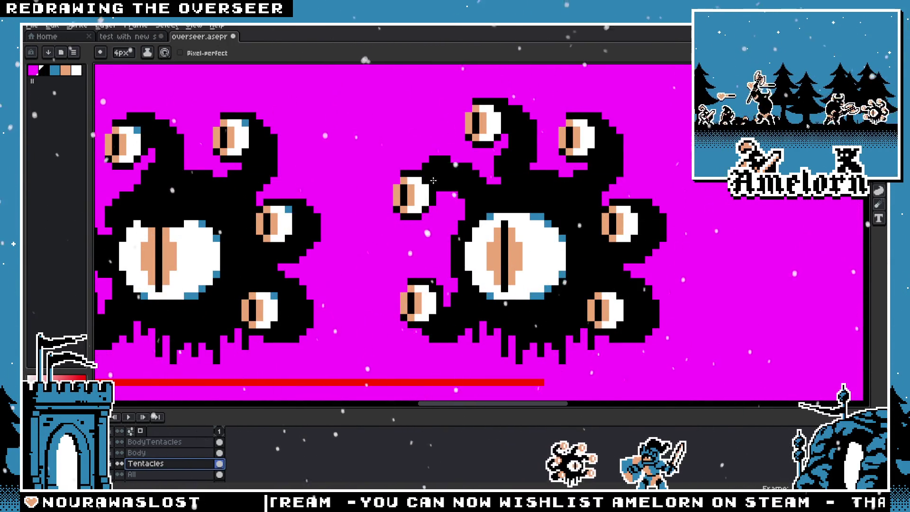
key(ctrl+z)
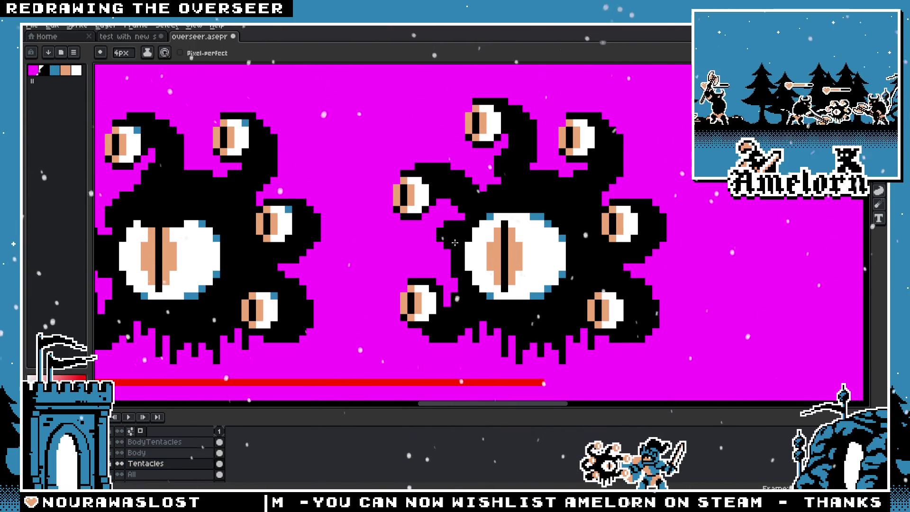
scroll(454, 243, down, 2)
scroll(457, 268, up, 1)
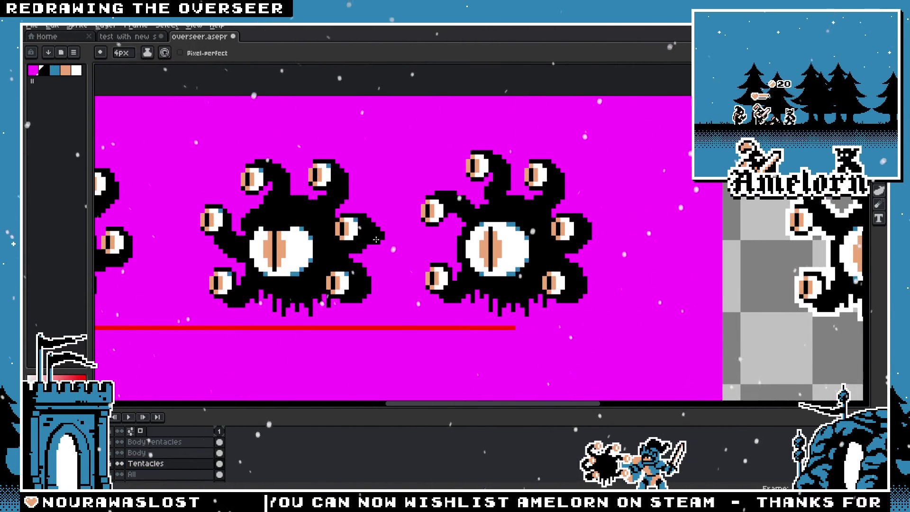
scroll(376, 240, up, 1)
key(ctrl)
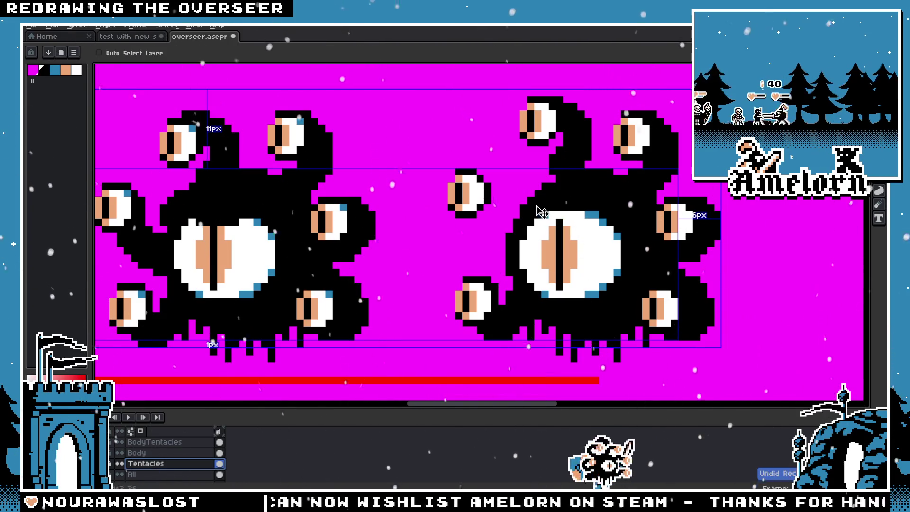
key(ctrl+z)
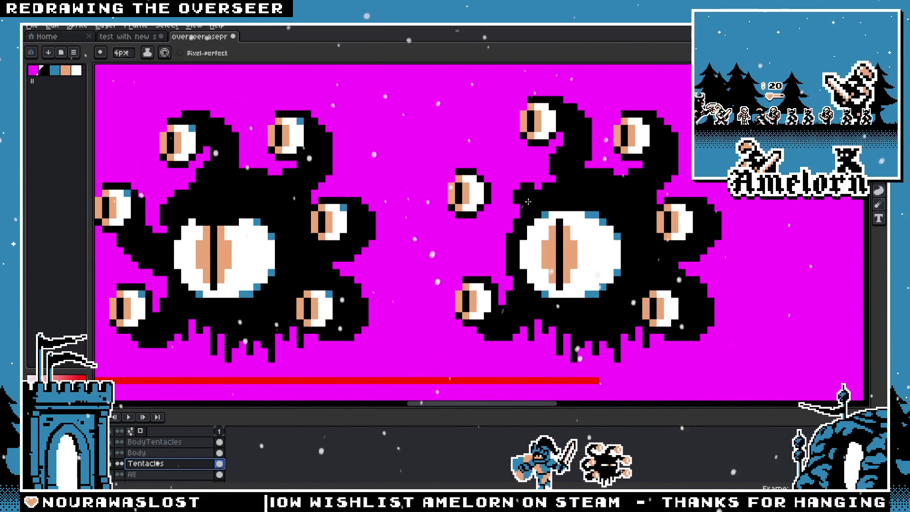
scroll(476, 213, up, 1)
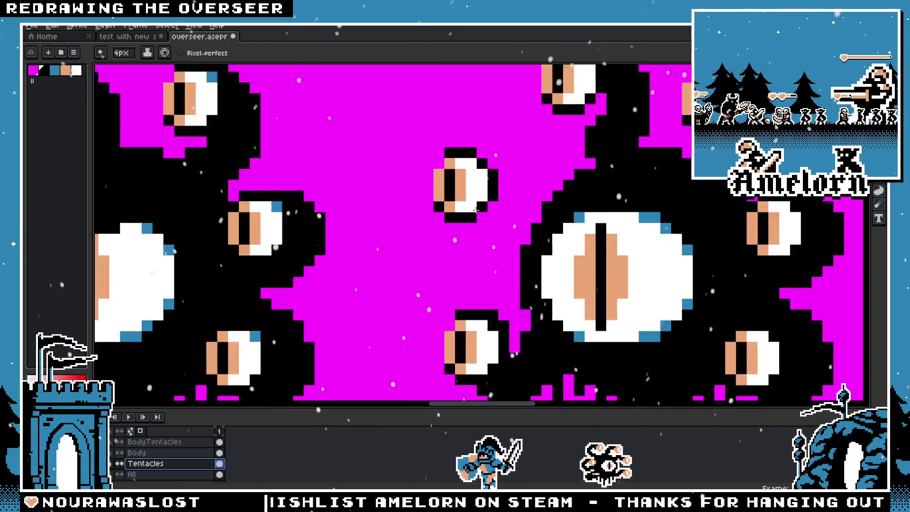
scroll(475, 212, up, 1)
key(m)
scroll(476, 212, down, 3)
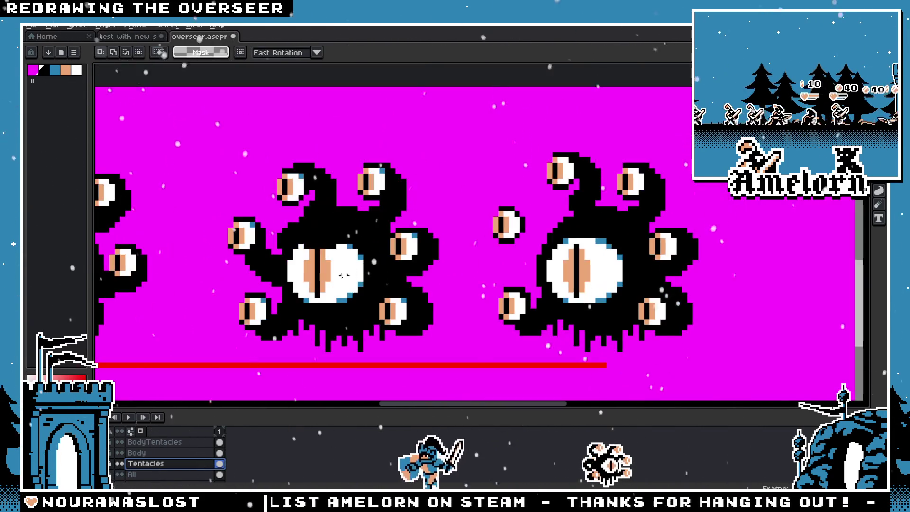
Make TentacleEyes the active layer and clear the temporary selection
key(alt+Up)
key(alt+Up)
scroll(504, 213, up, 1)
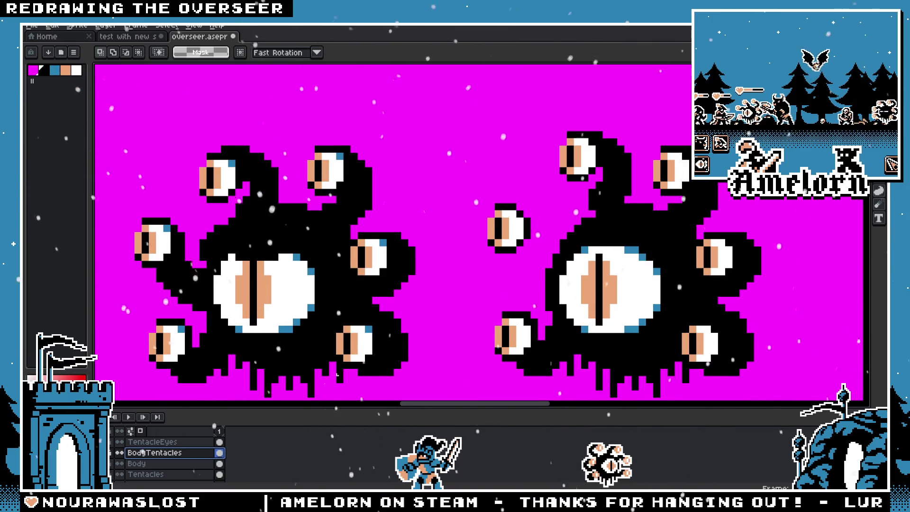
key(alt+Up)
scroll(515, 227, up, 2)
key(Right)
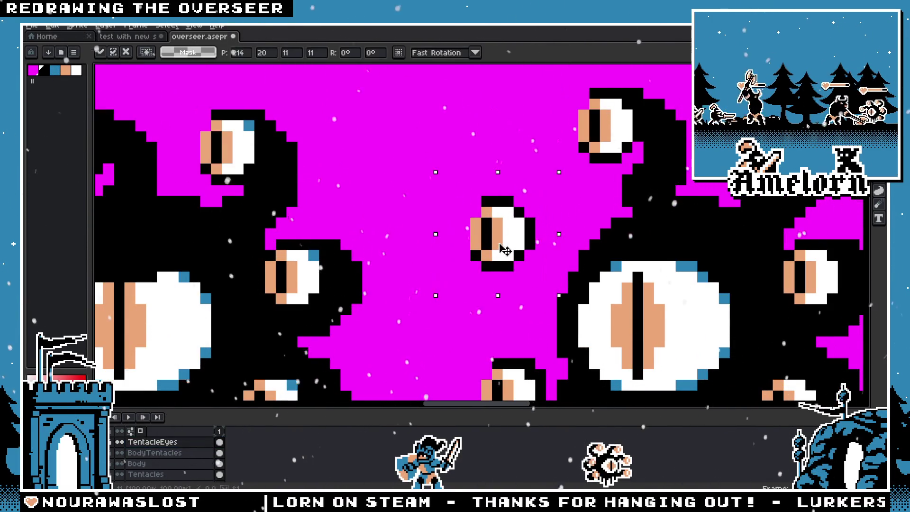
key(ctrl+d)
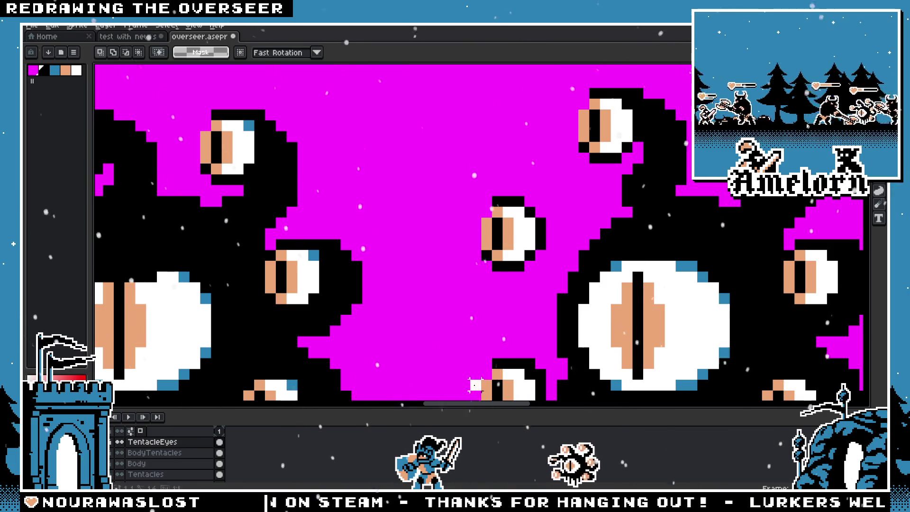
Box-select the small floating eye and nudge it up two pixels and left one, then apply
drag(436, 171, 559, 284)
key(Up)
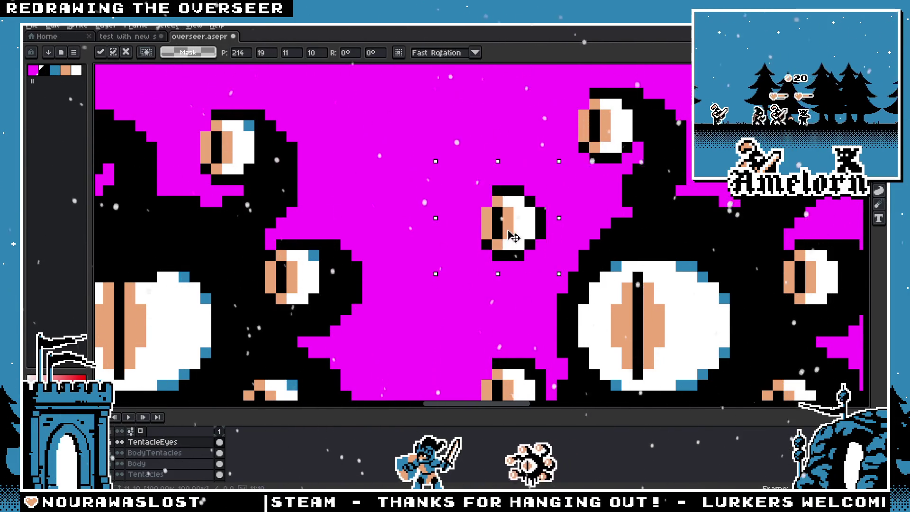
key(Left)
key(Up)
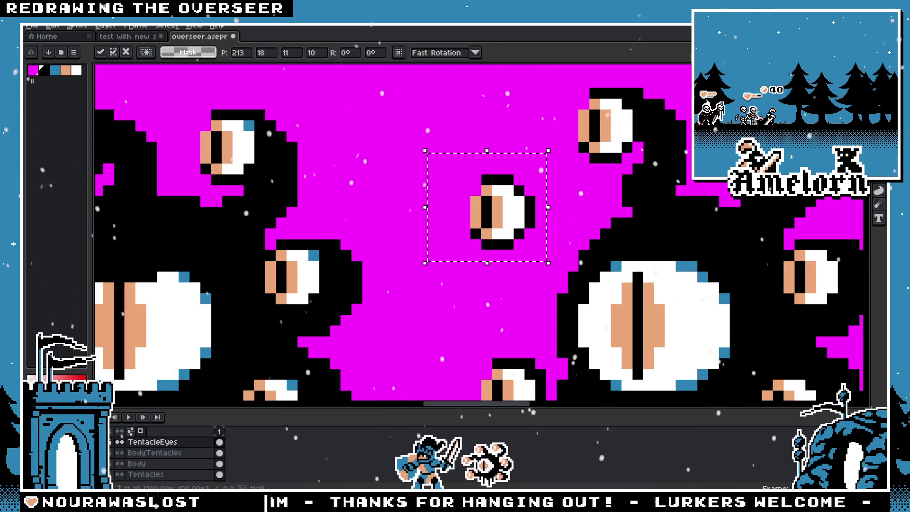
key(ctrl+d)
scroll(442, 241, down, 1)
scroll(441, 241, down, 2)
scroll(442, 241, up, 1)
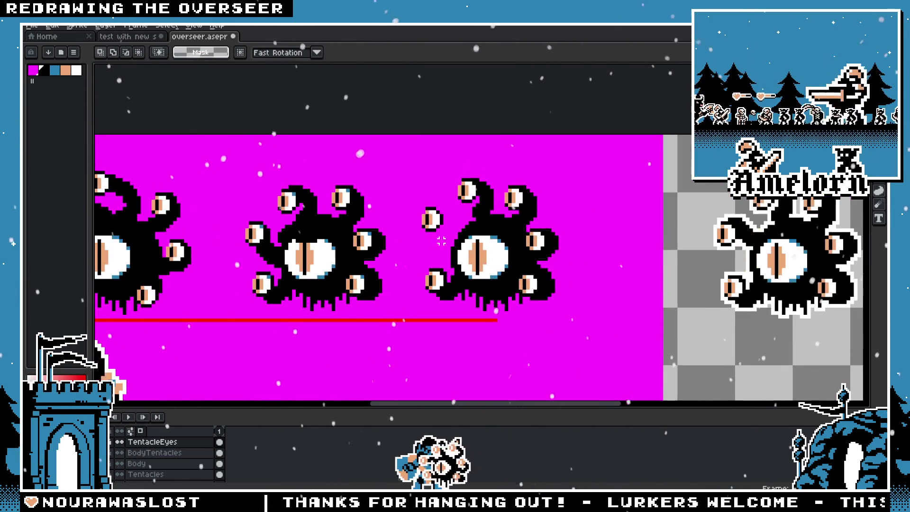
scroll(442, 241, up, 1)
scroll(442, 241, up, 1)
scroll(441, 241, up, 1)
Nudge the small eye one more pixel left and drop the selection
key(ctrl+shift+d)
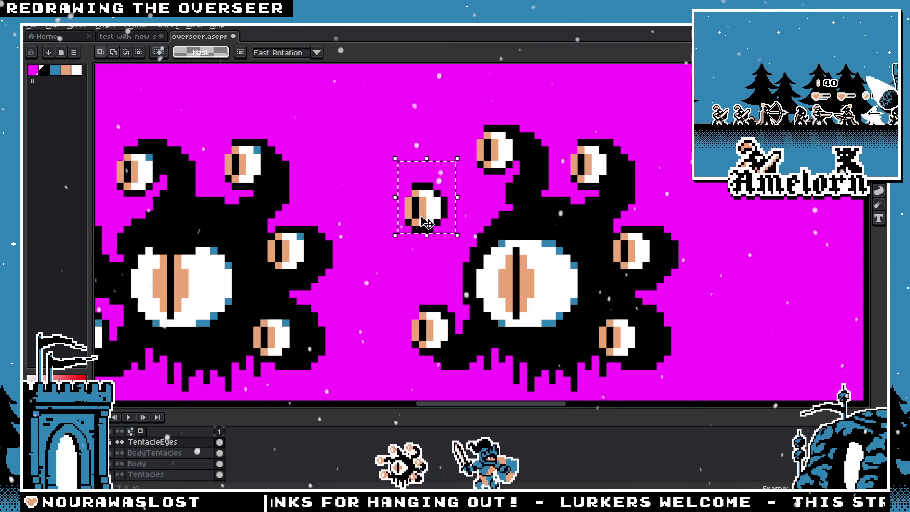
key(Left)
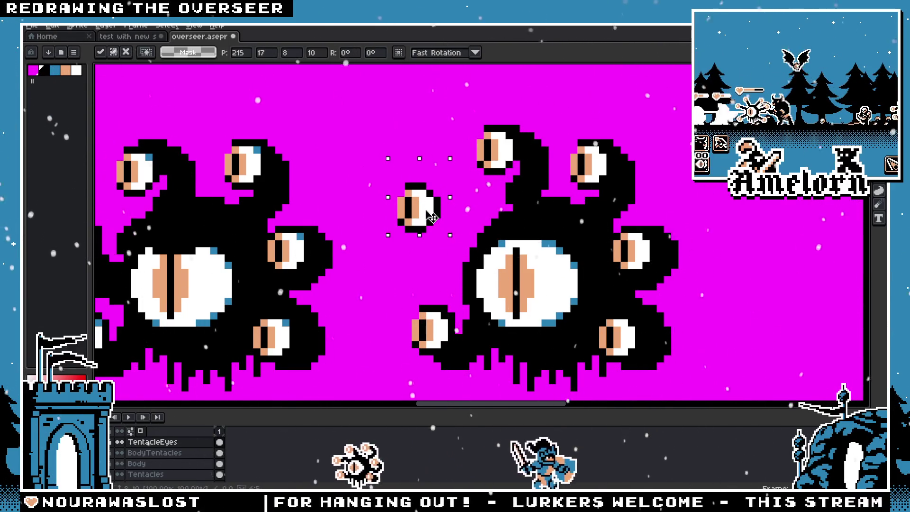
key(ctrl+d)
scroll(351, 195, down, 1)
scroll(350, 195, down, 1)
scroll(350, 195, down, 1)
scroll(351, 195, up, 3)
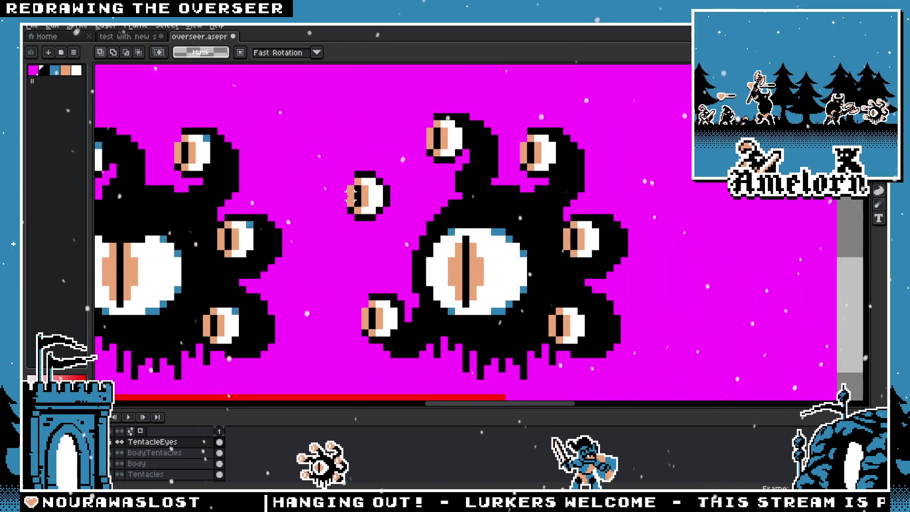
key(ctrl+d)
scroll(223, 216, down, 4)
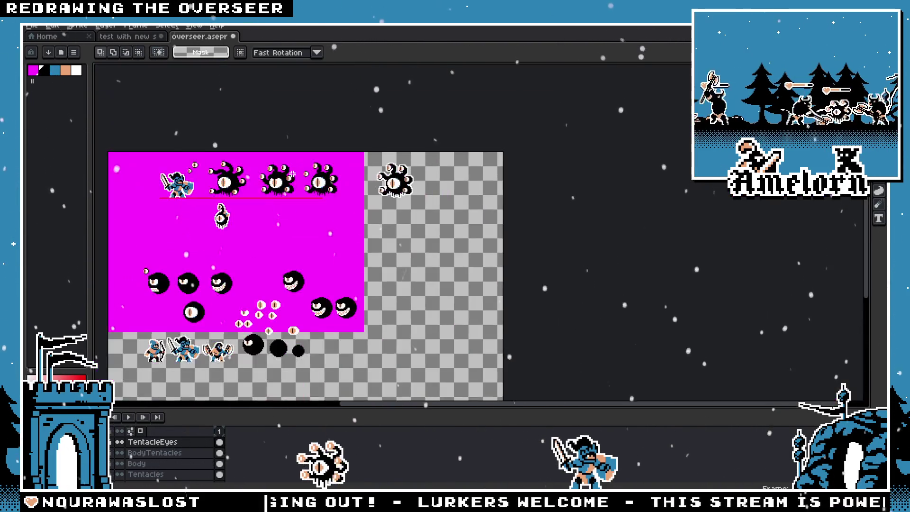
scroll(292, 174, up, 3)
scroll(332, 178, up, 2)
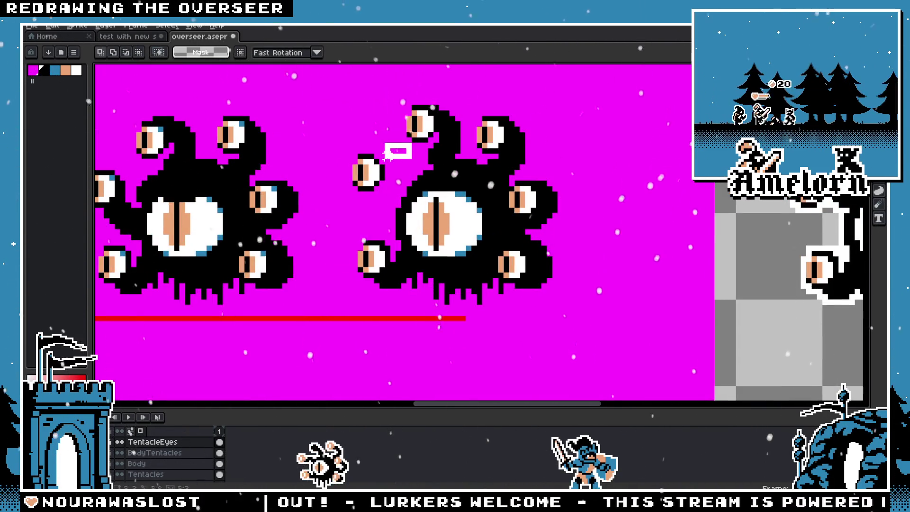
key(ctrl+d)
scroll(324, 146, up, 1)
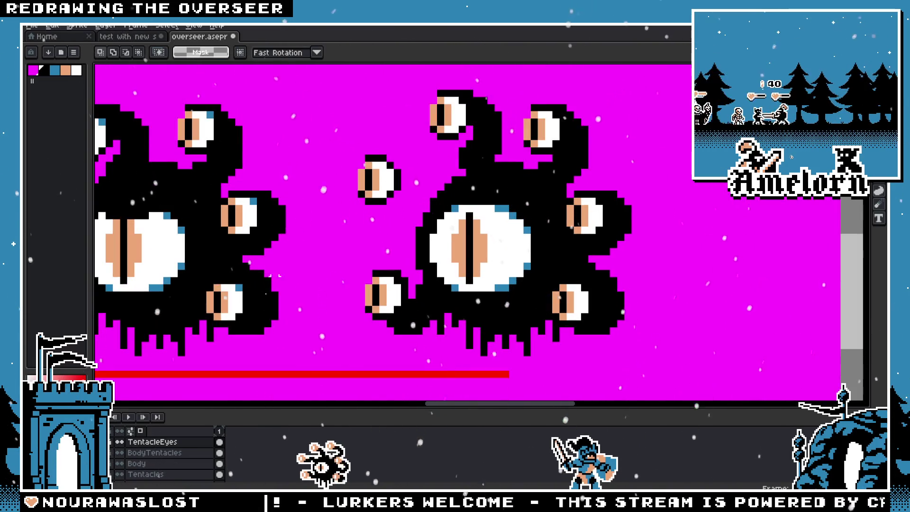
scroll(414, 203, up, 2)
On the Tentacles layer, sketch tentacle strokes toward the left eye and undo them, leaving it detached
key(alt+Down)
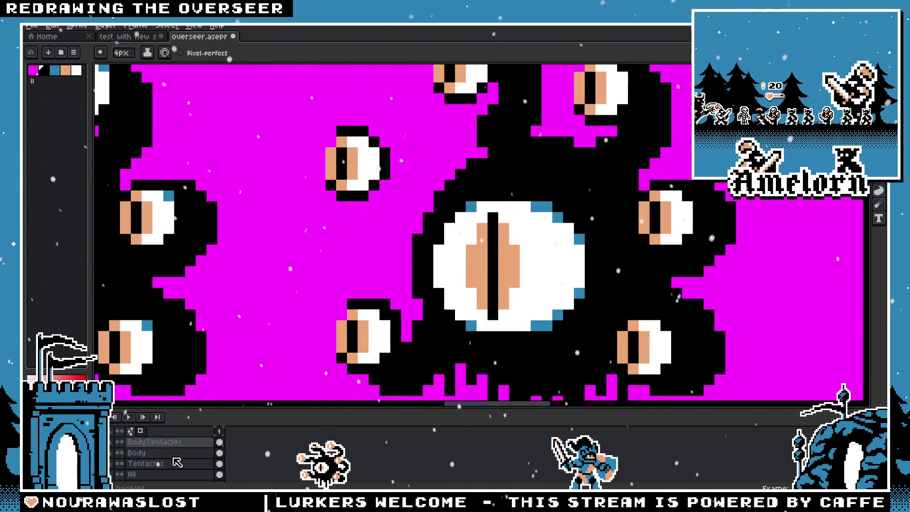
key(alt+Down)
key(alt+Down)
drag(451, 178, 384, 139)
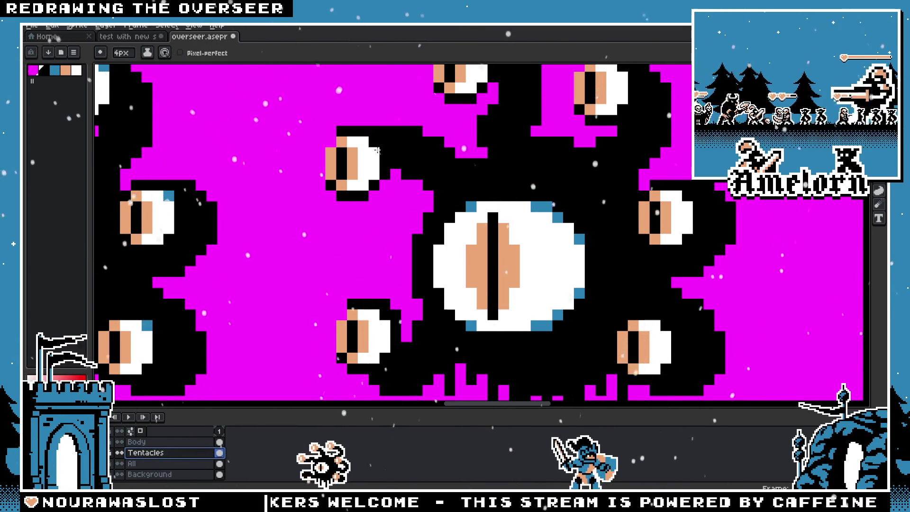
scroll(406, 210, down, 4)
scroll(398, 213, up, 3)
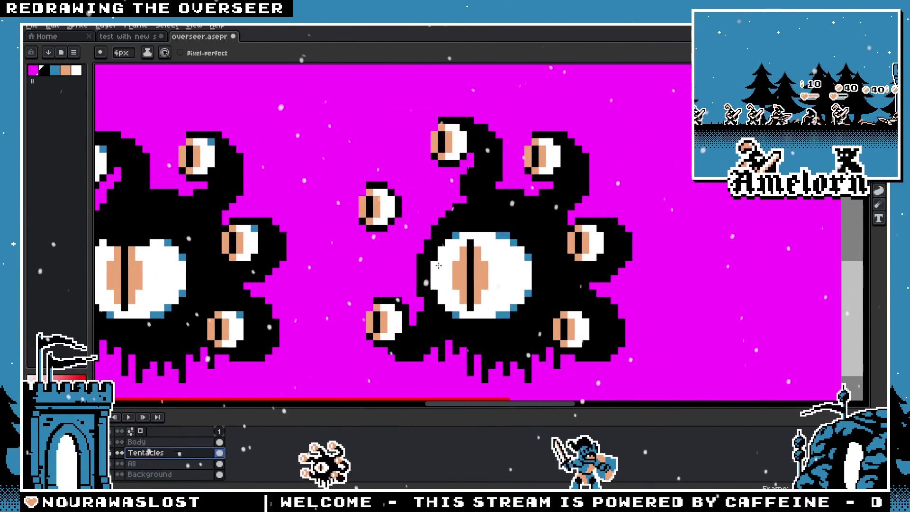
scroll(390, 202, down, 2)
scroll(399, 214, up, 3)
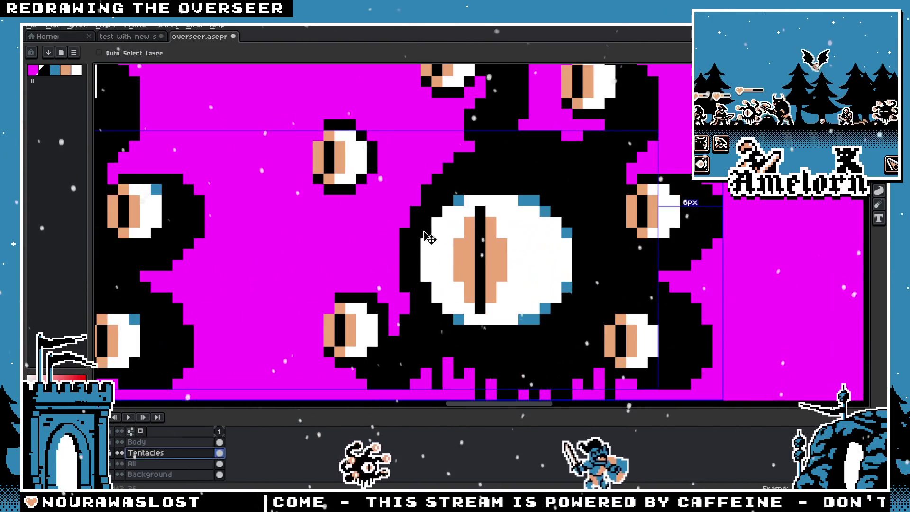
scroll(361, 153, up, 1)
scroll(360, 153, down, 2)
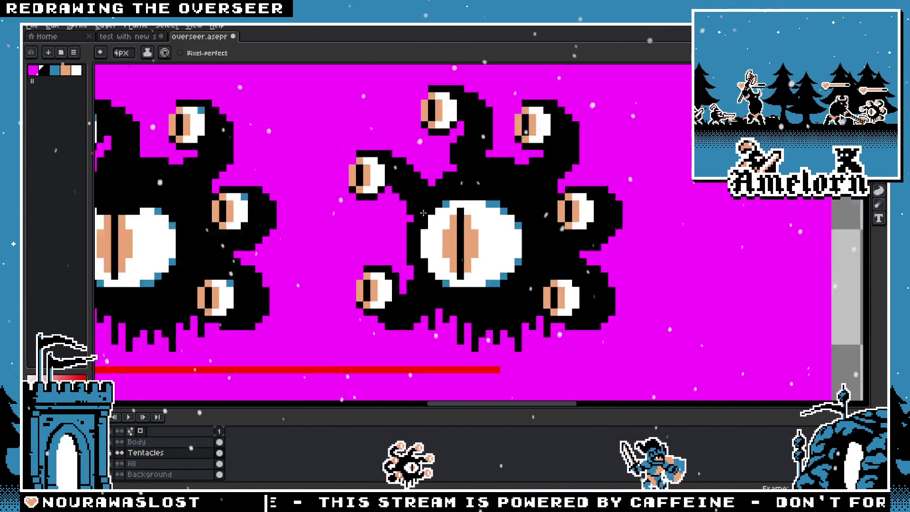
scroll(391, 199, down, 2)
scroll(423, 223, up, 2)
scroll(422, 223, up, 1)
scroll(442, 206, up, 2)
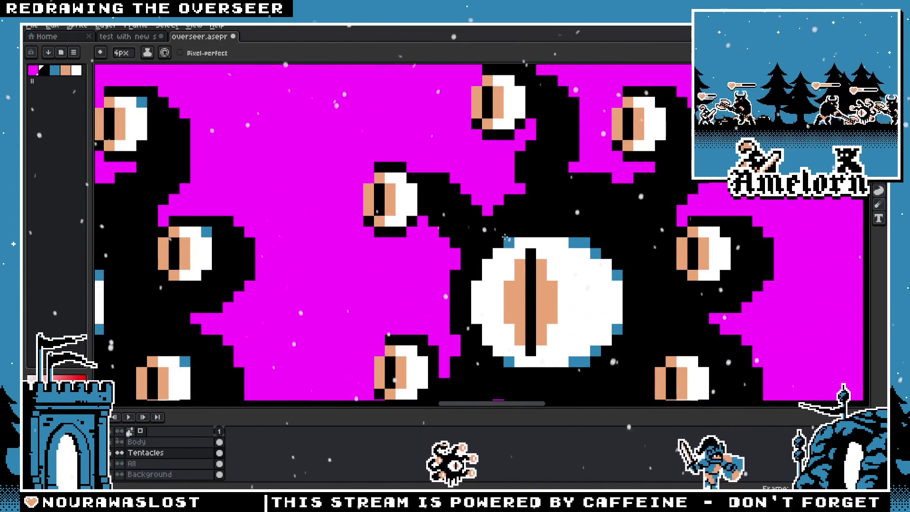
scroll(460, 190, down, 2)
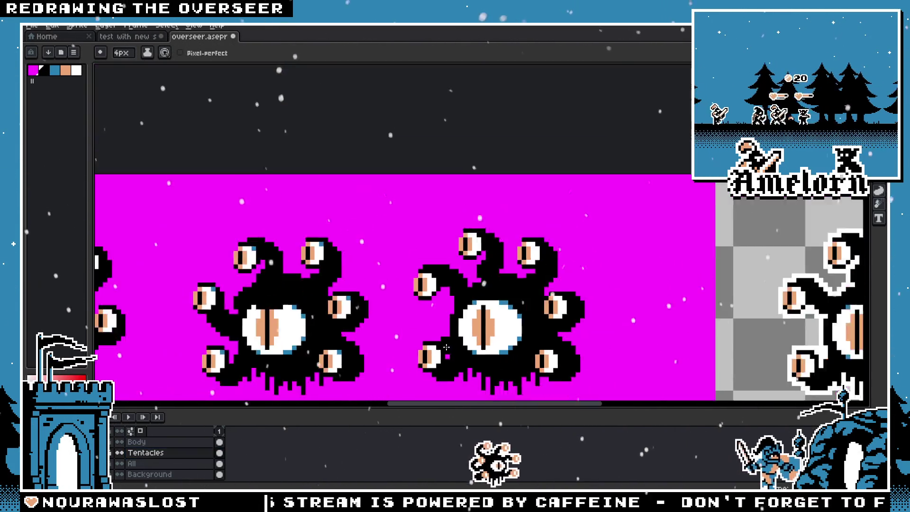
scroll(470, 353, down, 1)
scroll(470, 352, up, 1)
scroll(466, 221, up, 1)
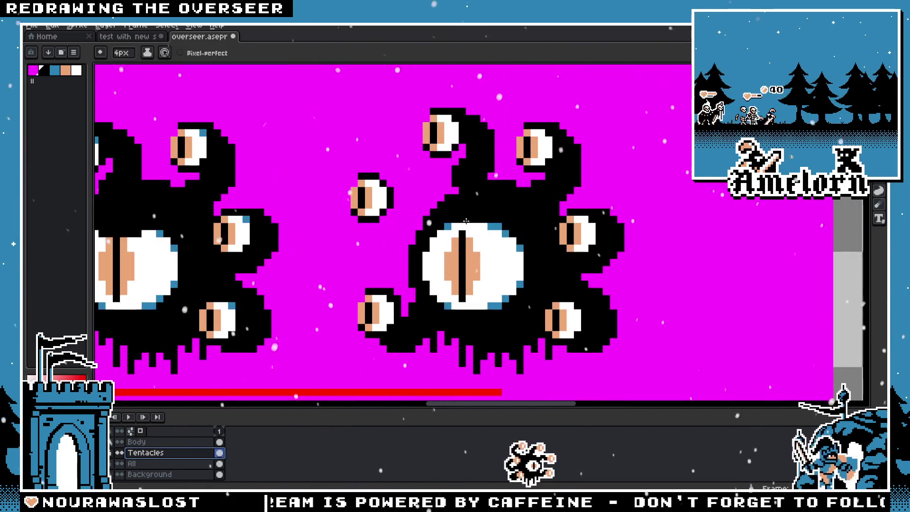
drag(451, 208, 421, 197)
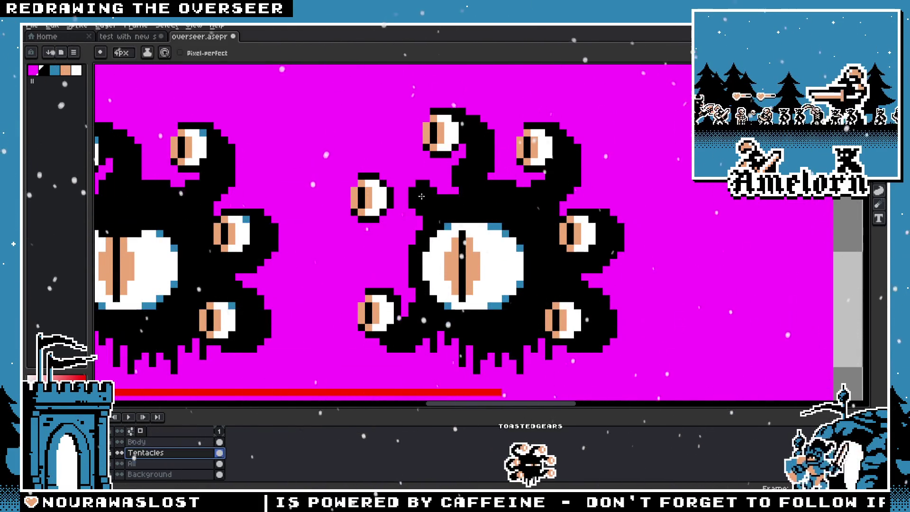
key(ctrl+z)
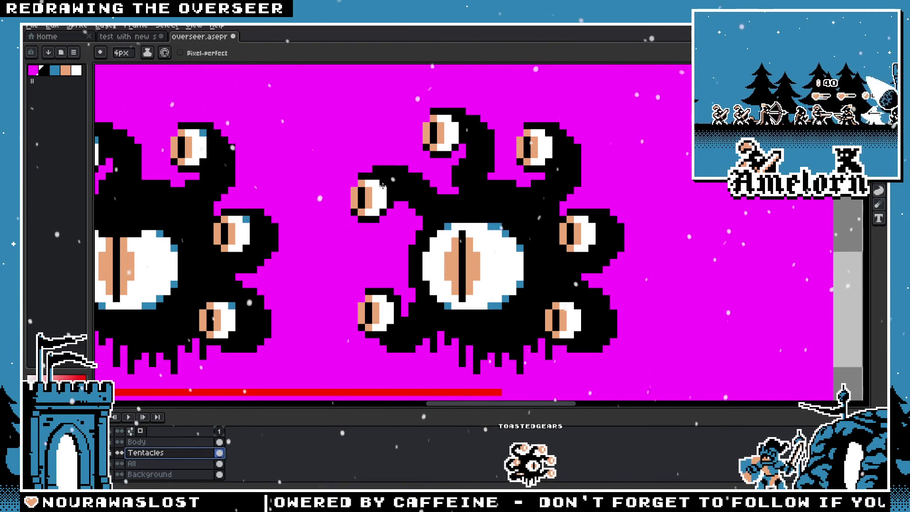
scroll(422, 265, down, 2)
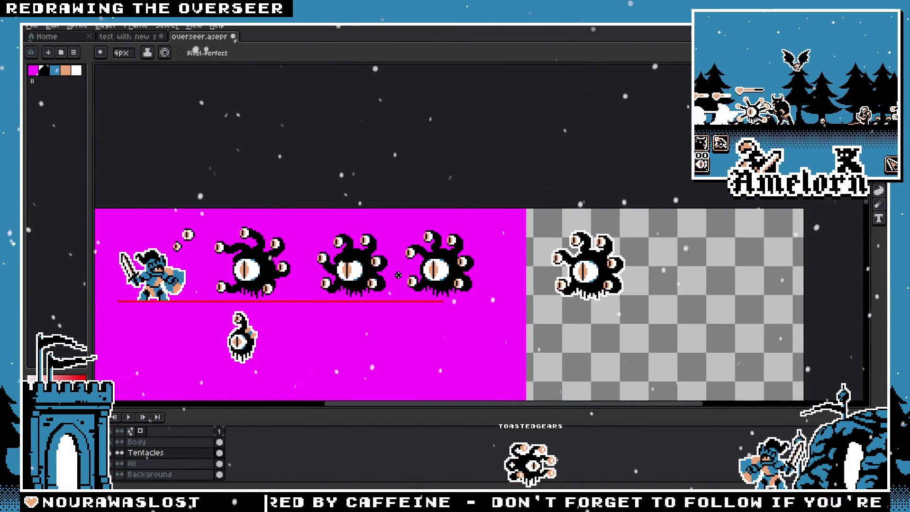
scroll(391, 271, up, 2)
scroll(433, 267, up, 1)
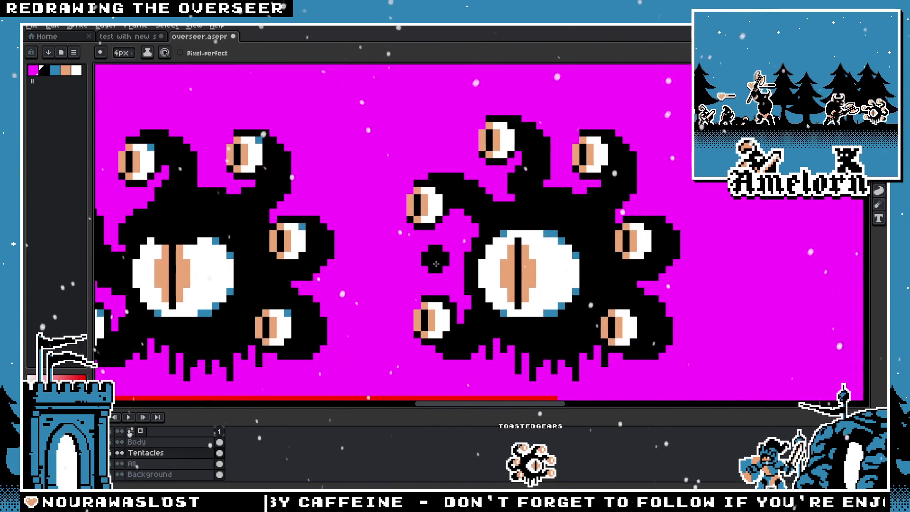
key(ctrl+z)
Marquee-select the floating tentacle eye ready to move it
key(m)
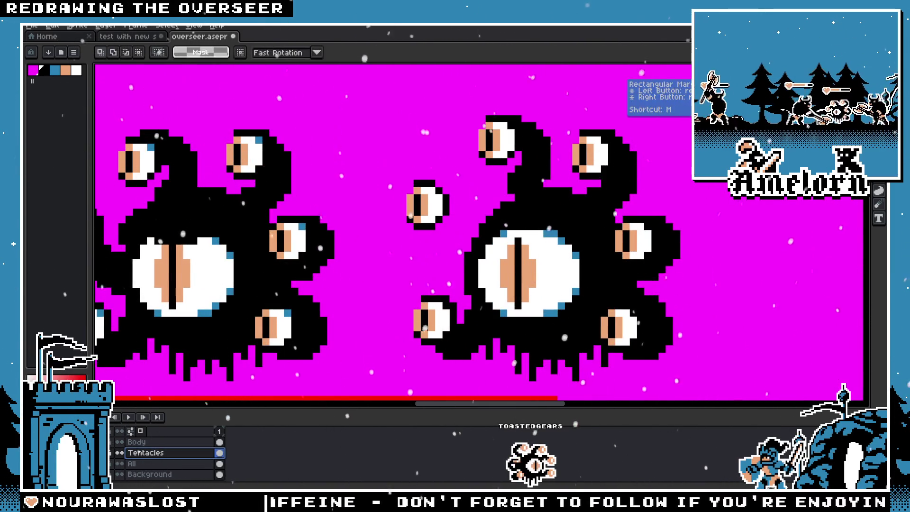
scroll(159, 450, up, 2)
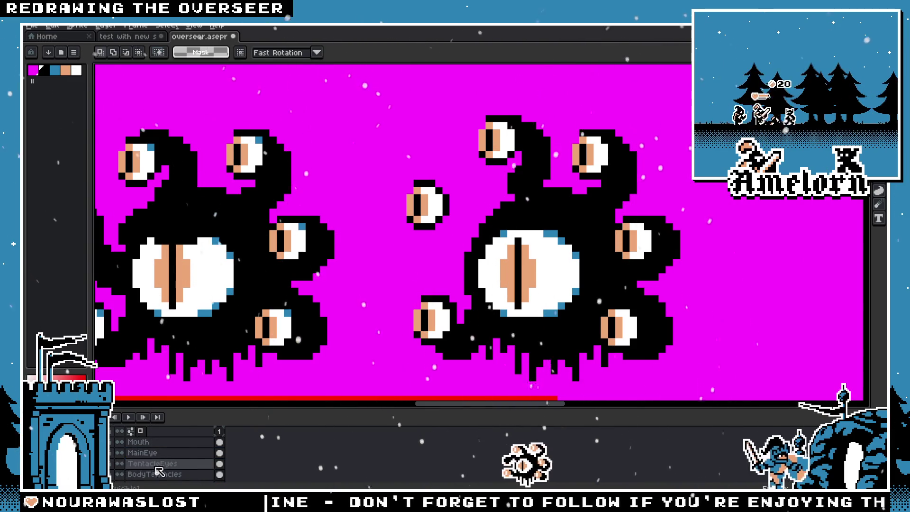
drag(381, 233, 443, 216)
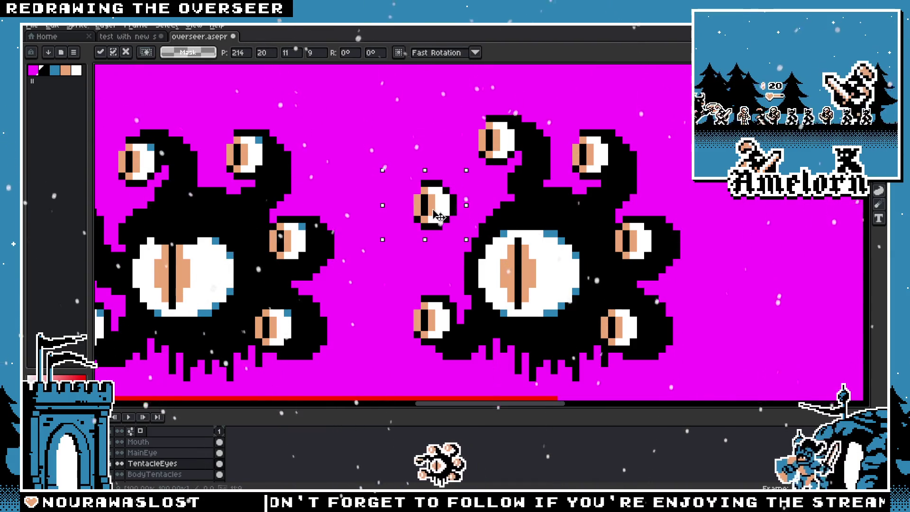
Nudge the selected eye a pixel left, then right, committing each move
key(Left)
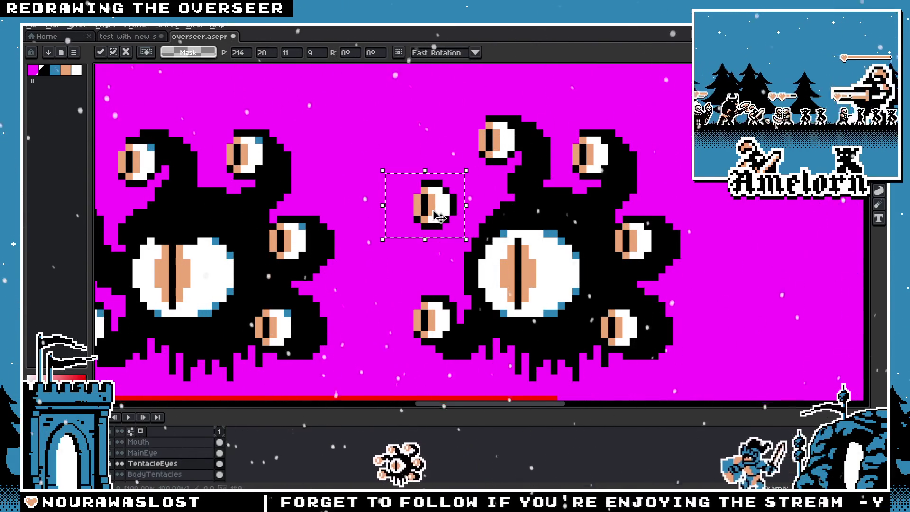
drag(424, 279, 397, 259)
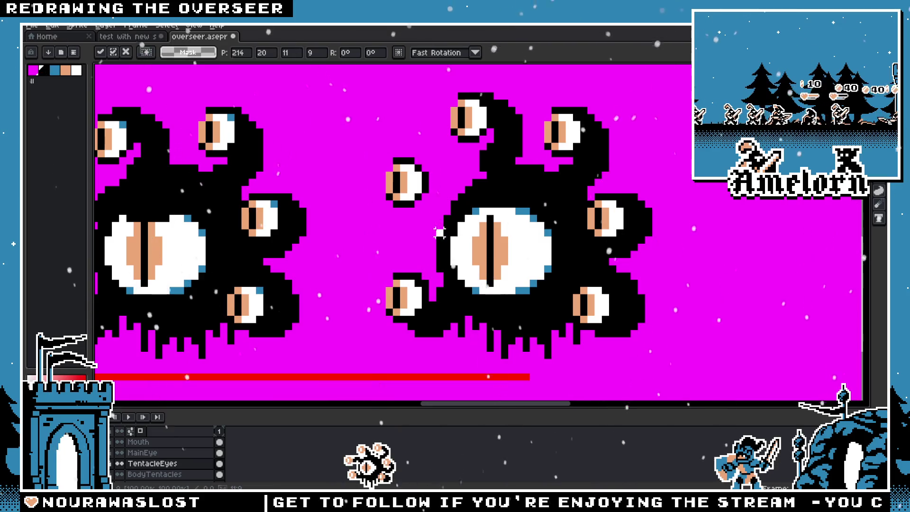
key(Return)
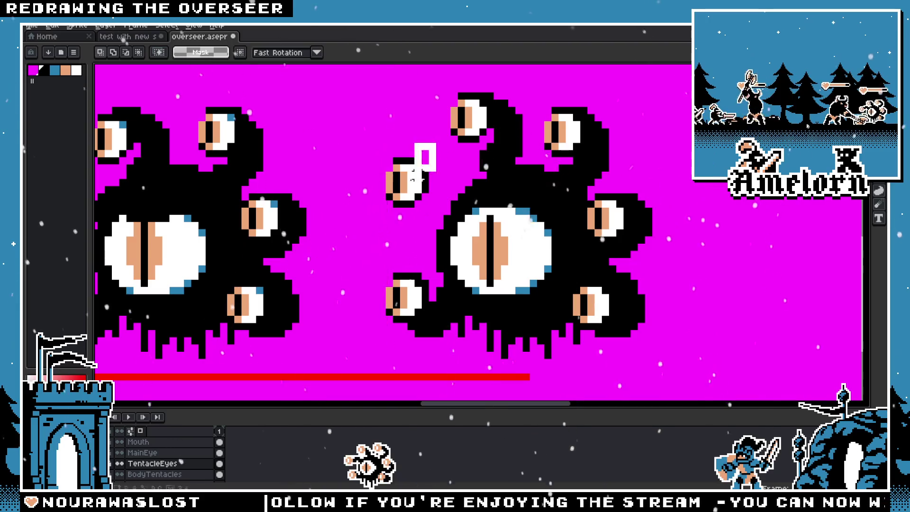
key(Right)
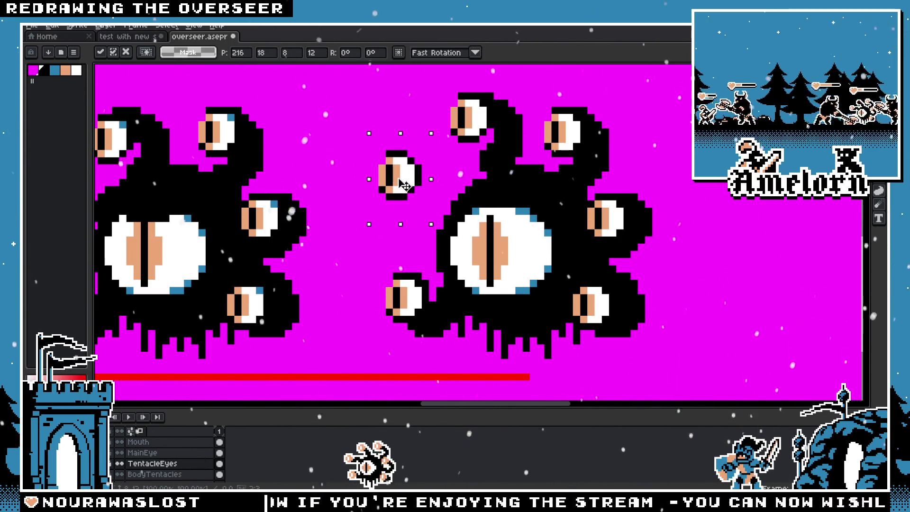
key(Return)
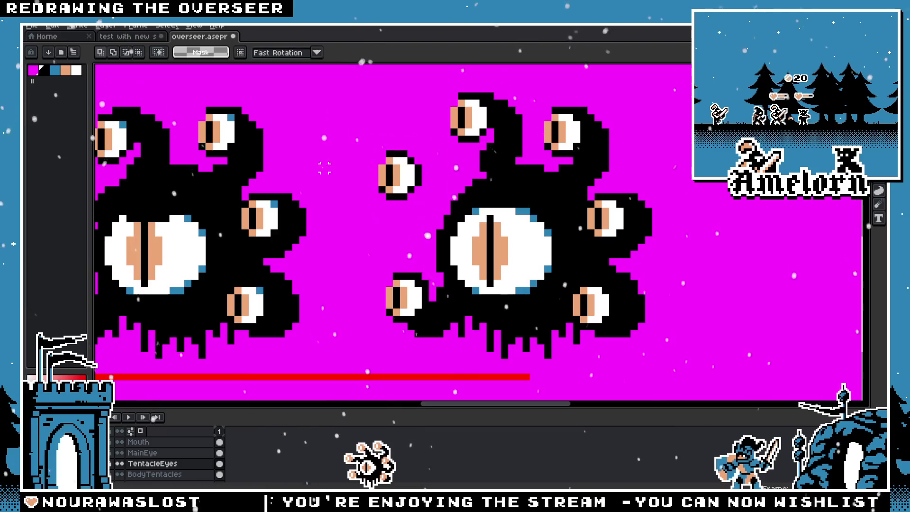
scroll(401, 183, down, 2)
scroll(385, 201, up, 2)
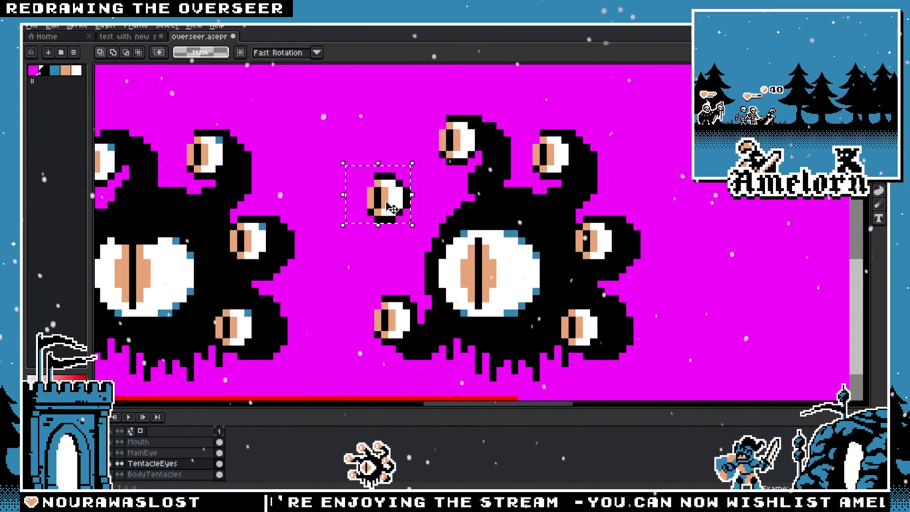
click(390, 207)
key(Return)
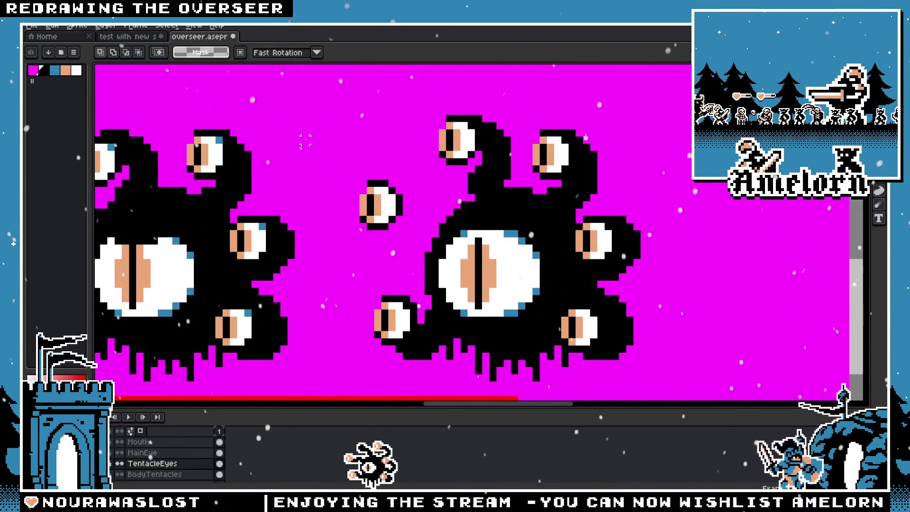
scroll(384, 215, down, 2)
scroll(320, 284, up, 2)
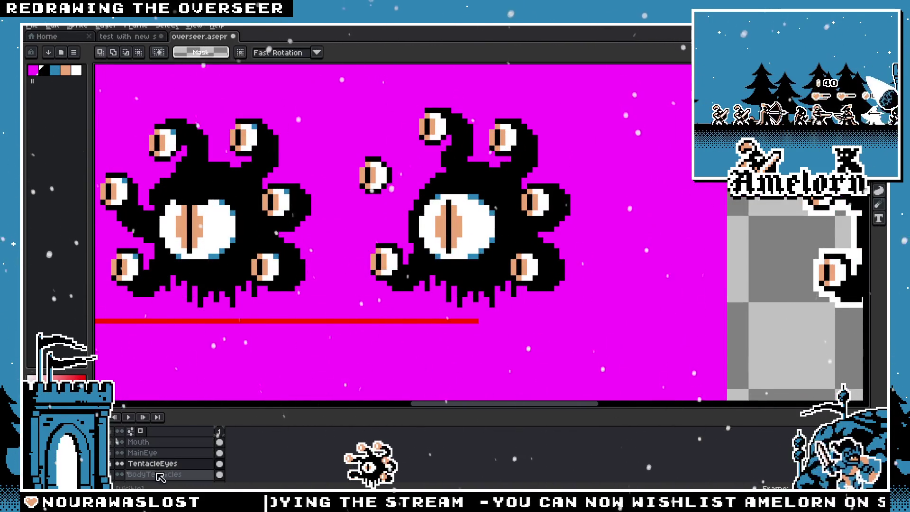
scroll(163, 469, down, 2)
scroll(163, 476, down, 1)
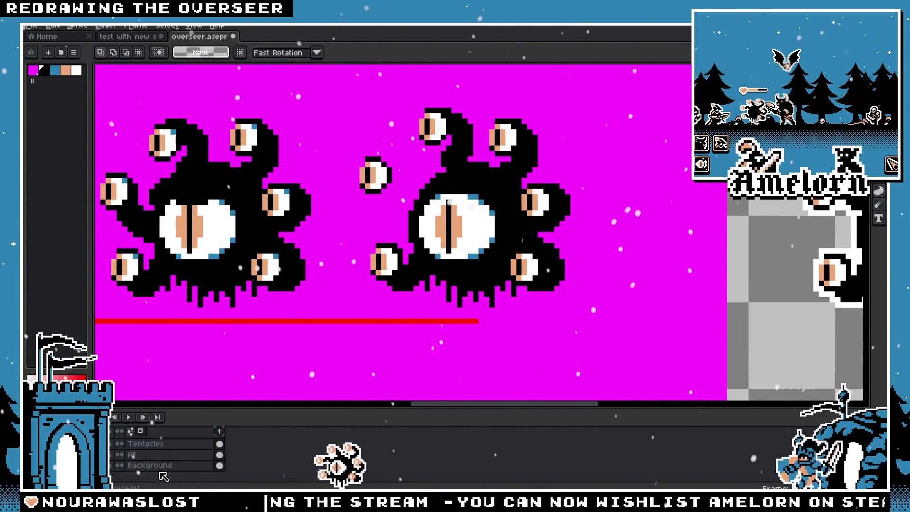
On the Tentacles layer, draw a tentacle linking the eye to the body and erase the connecting strand
click(145, 444)
scroll(341, 142, up, 2)
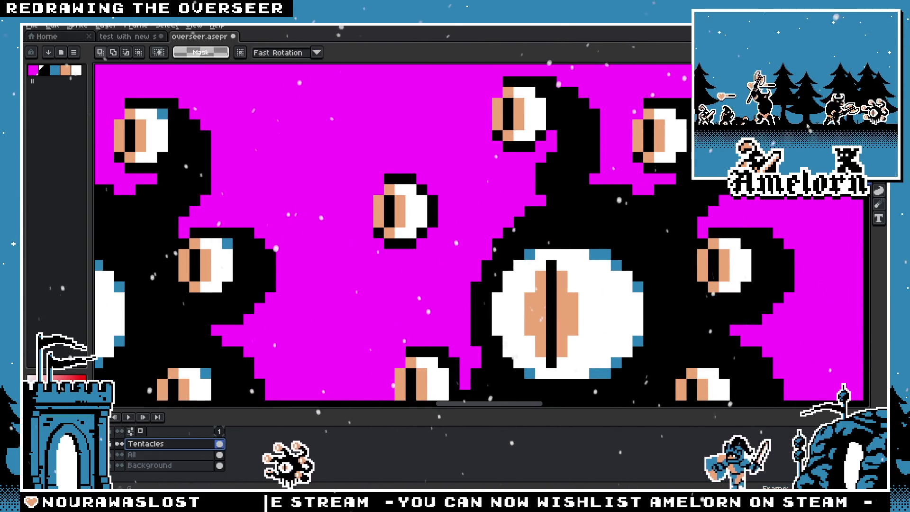
key(b)
drag(473, 235, 479, 253)
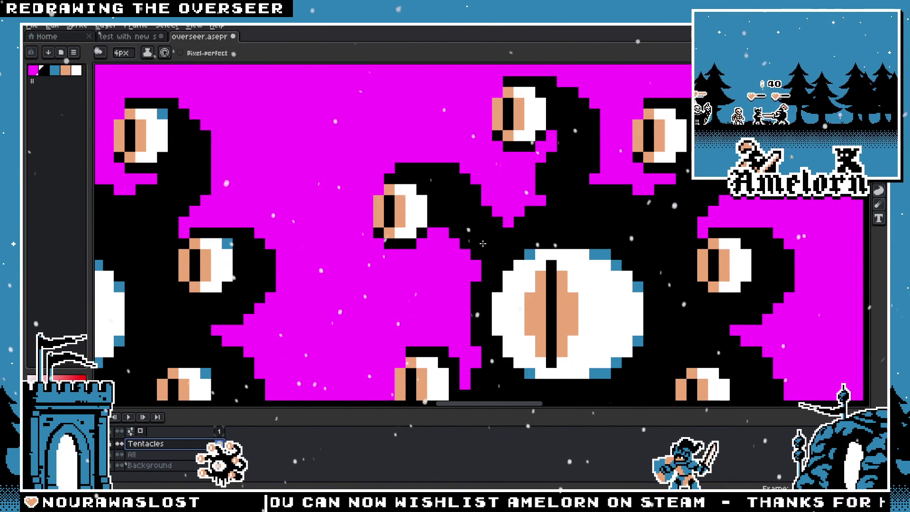
scroll(492, 272, down, 3)
scroll(496, 304, up, 3)
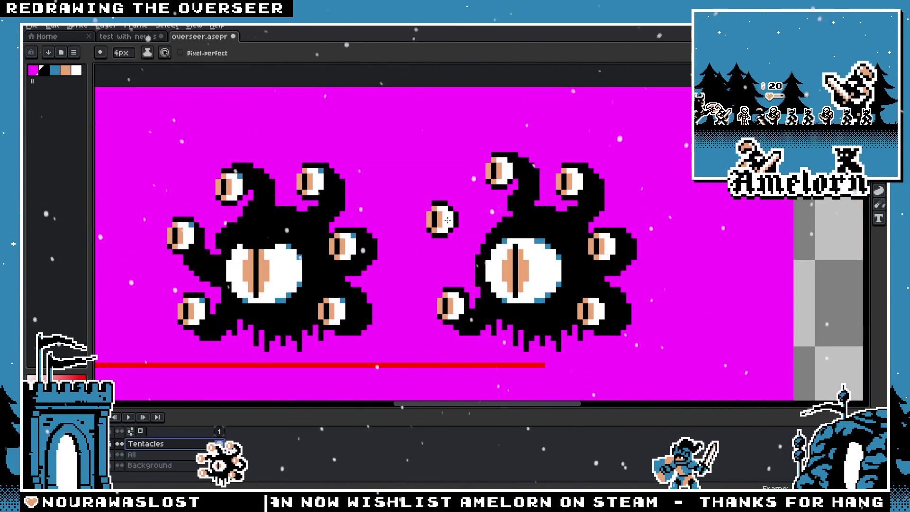
drag(480, 208, 458, 206)
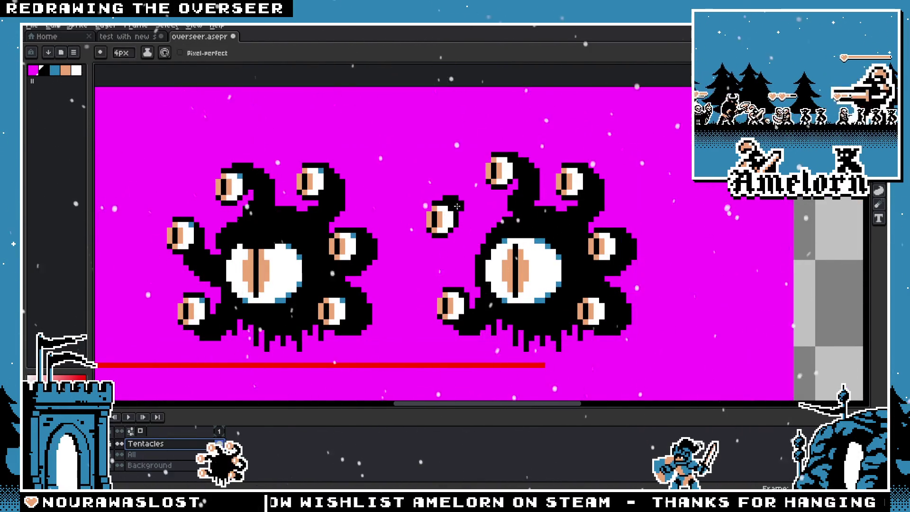
drag(456, 246, 495, 225)
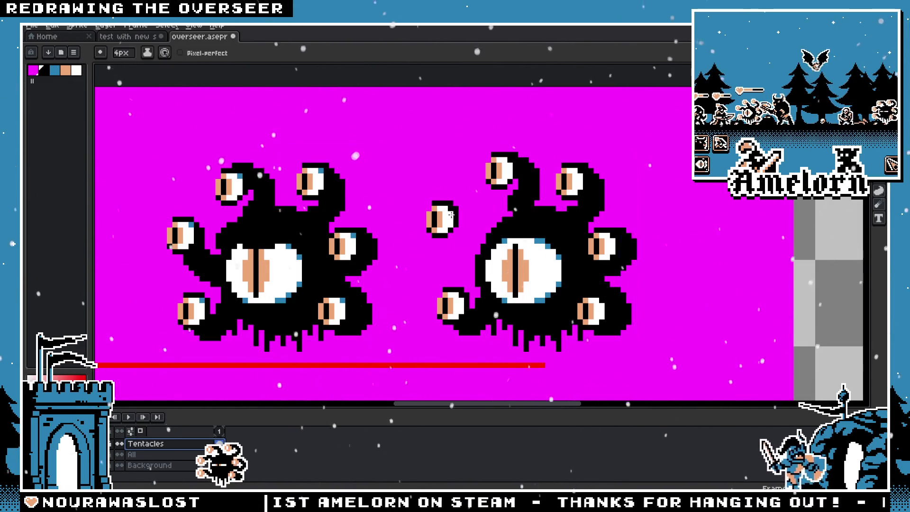
Draw an arched tentacle above the upper-left eye, then undo it
drag(435, 207, 483, 205)
key(ctrl+z)
scroll(446, 263, down, 2)
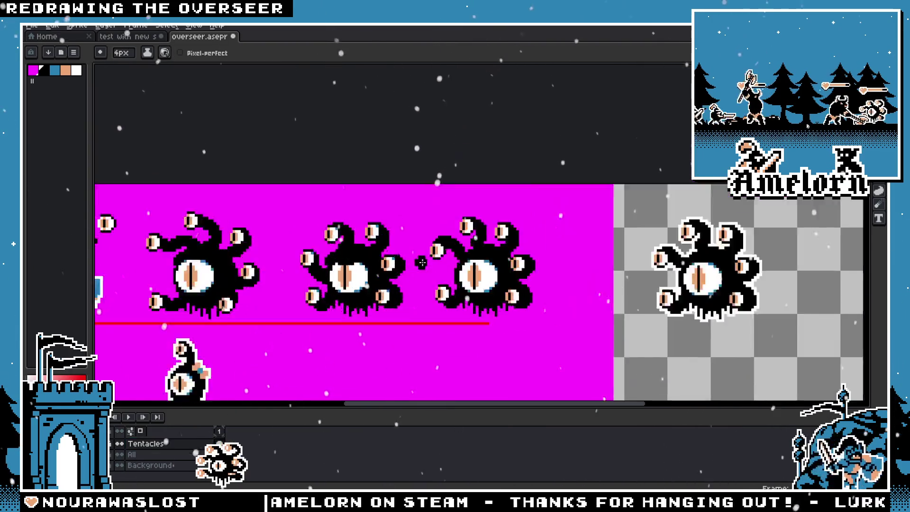
scroll(497, 241, up, 3)
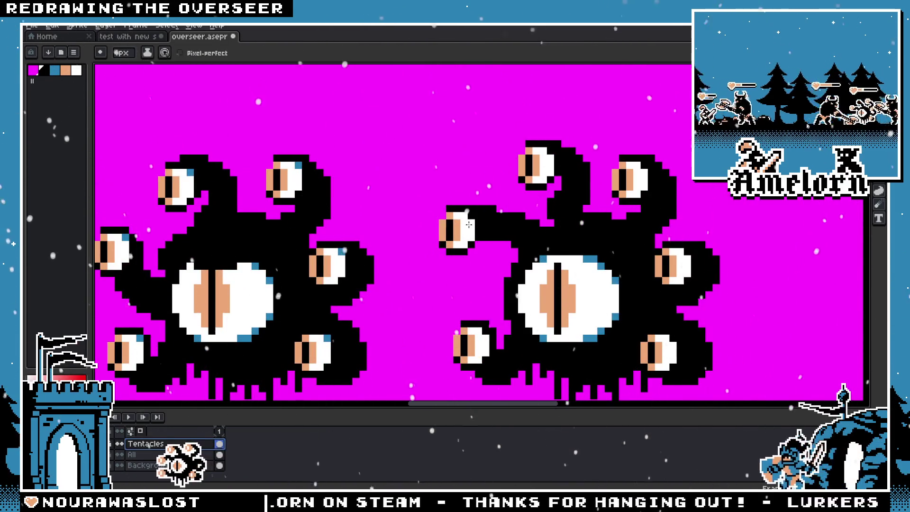
scroll(520, 234, down, 1)
scroll(541, 213, up, 1)
scroll(561, 198, up, 1)
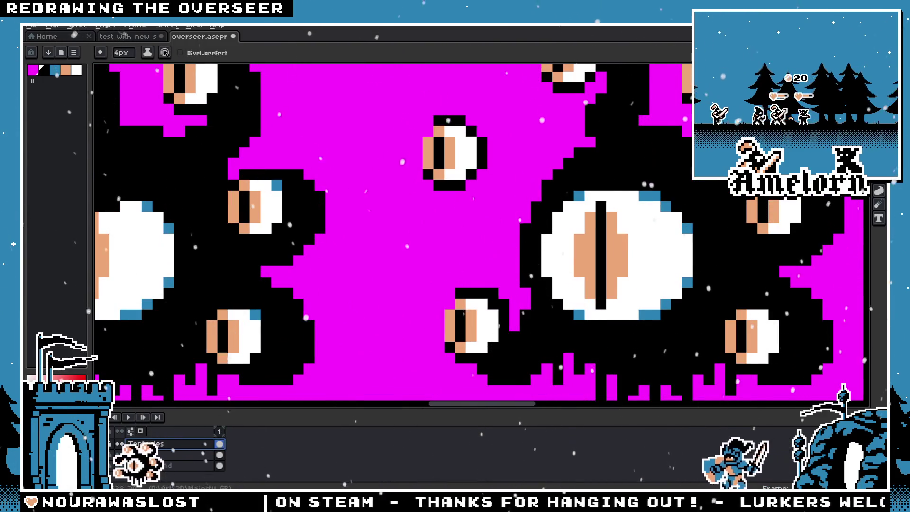
key(m)
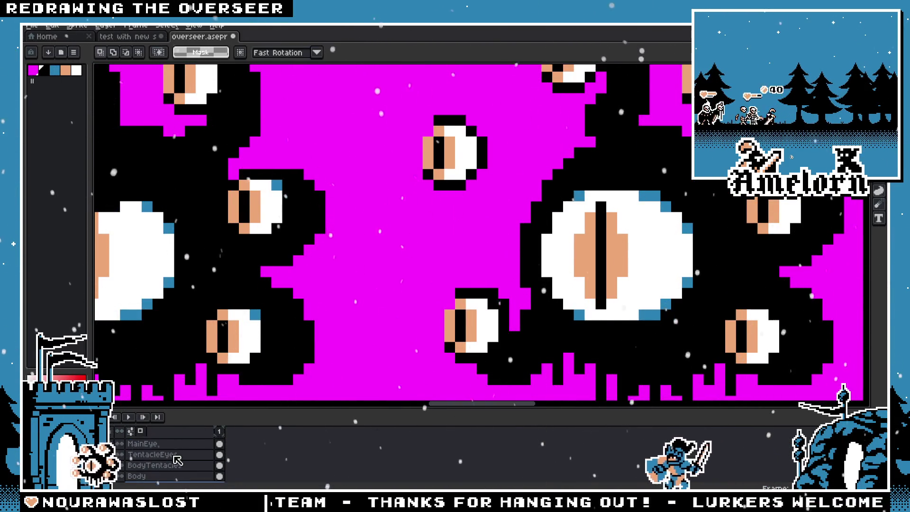
Select the floating upper-centre eye, move it right and commit, then deselect the small eye
drag(398, 92, 533, 225)
mouse_move(455, 160)
mouse_down()
mouse_move(463, 153)
mouse_move(477, 168)
mouse_up()
key(ctrl+d)
scroll(355, 200, down, 2)
scroll(275, 214, down, 1)
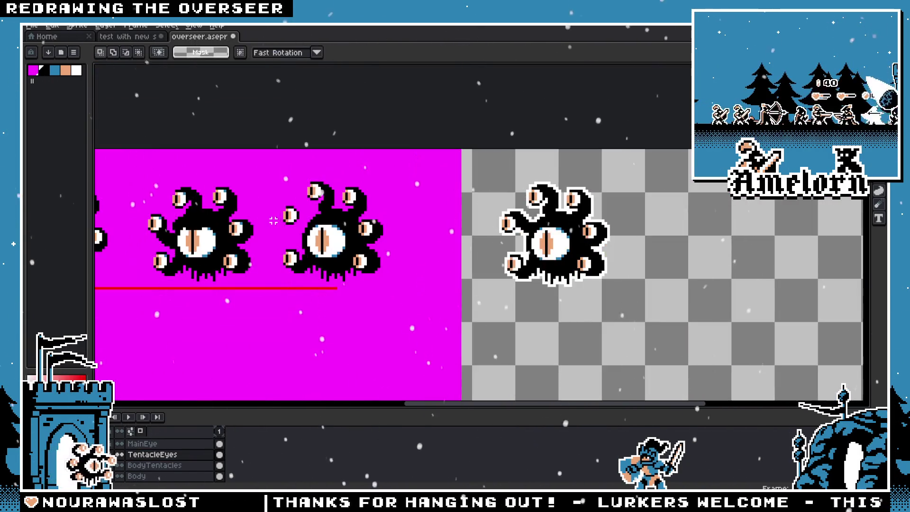
scroll(282, 227, up, 1)
scroll(282, 228, up, 1)
drag(404, 170, 320, 241)
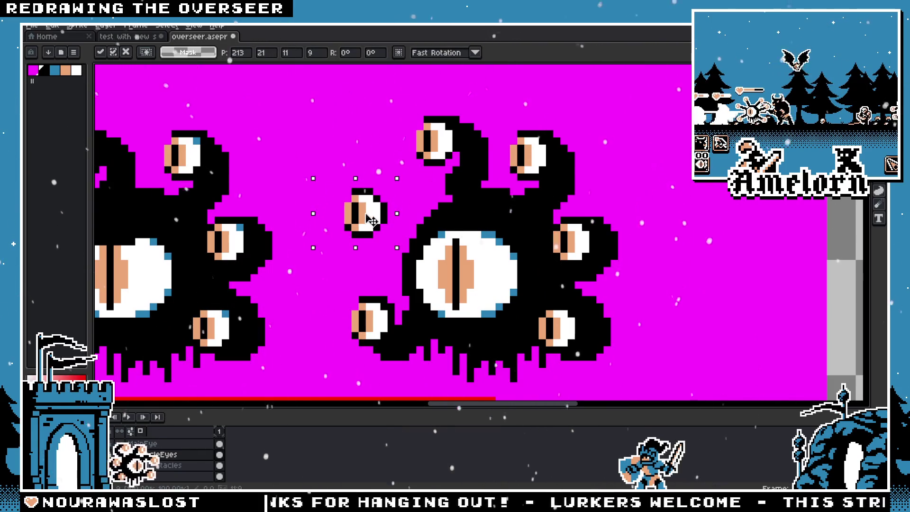
key(ctrl+d)
scroll(342, 220, down, 3)
scroll(322, 222, up, 3)
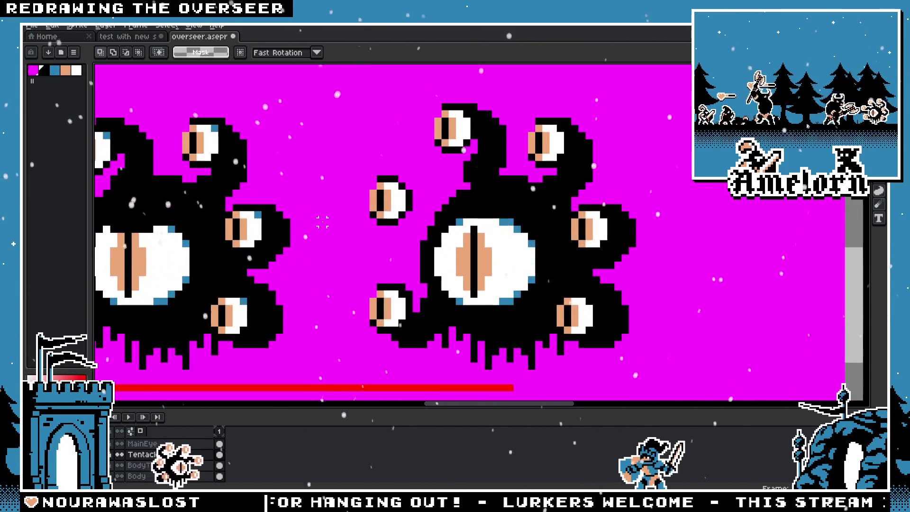
Switch to the Tentacles layer and paint a black dot with the Pencil
click(160, 446)
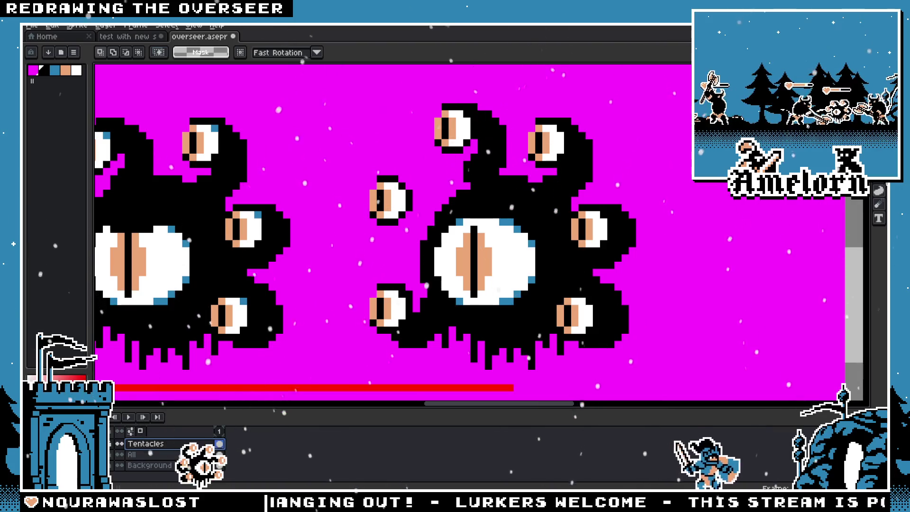
key(b)
click(417, 201)
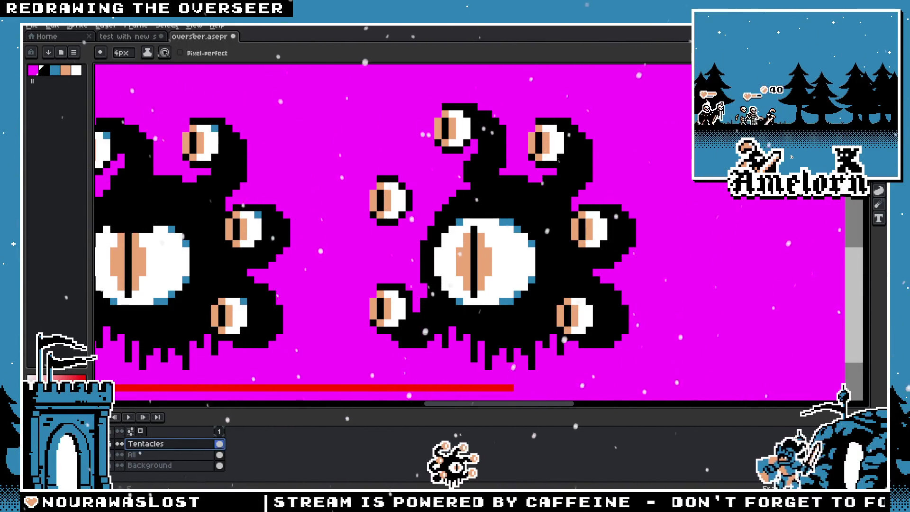
Fill the gap between the small eye and body with black, then drop to a 1px brush
key(shift+q)
key(b)
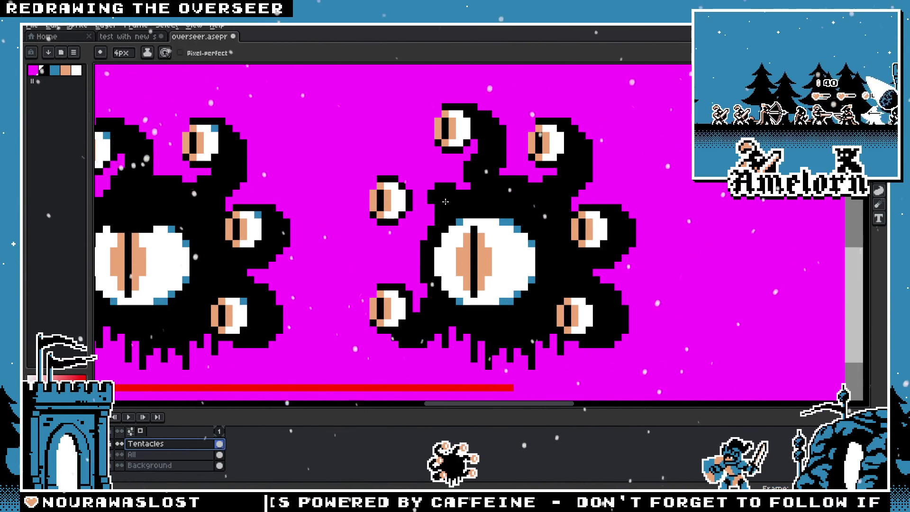
drag(445, 202, 412, 190)
scroll(401, 185, down, 3)
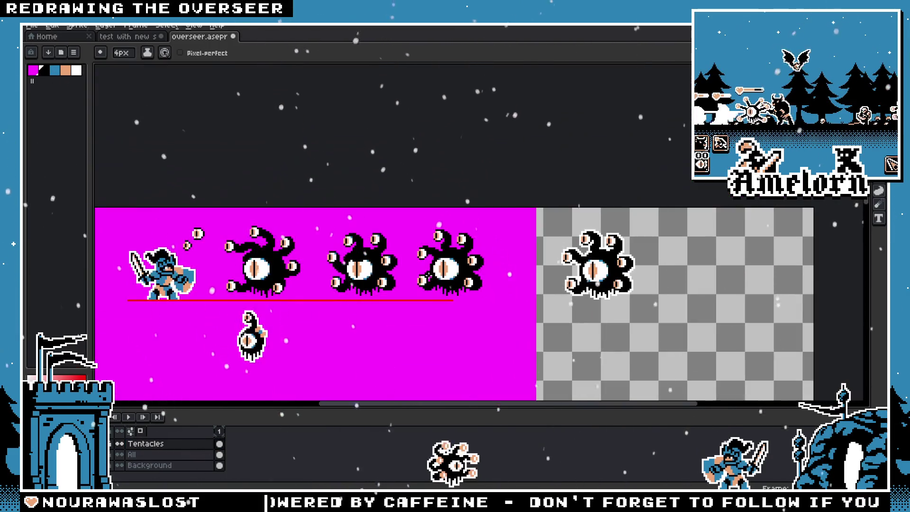
scroll(447, 227, up, 2)
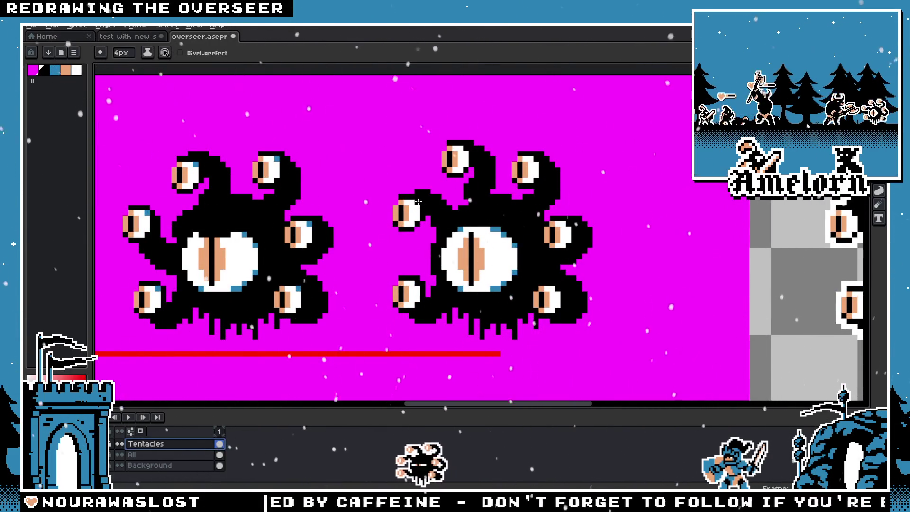
scroll(420, 292, down, 1)
scroll(421, 296, down, 1)
click(423, 315)
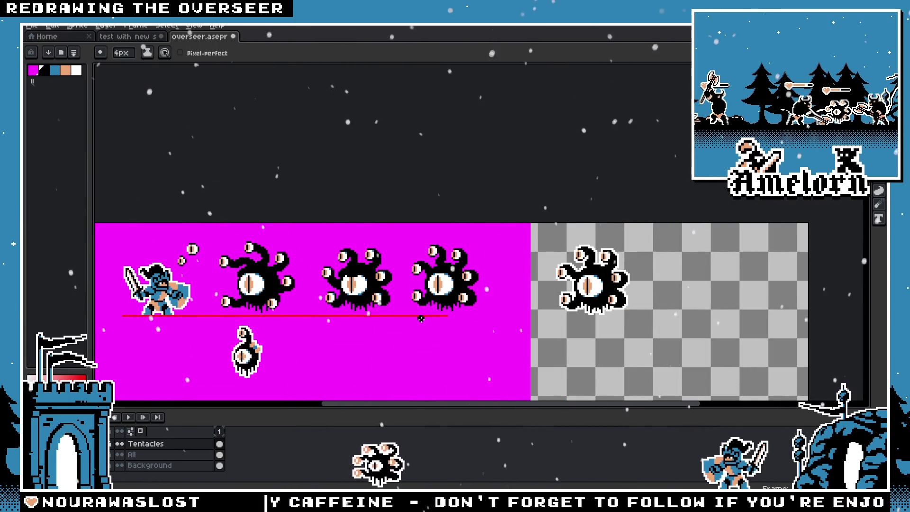
scroll(455, 322, up, 2)
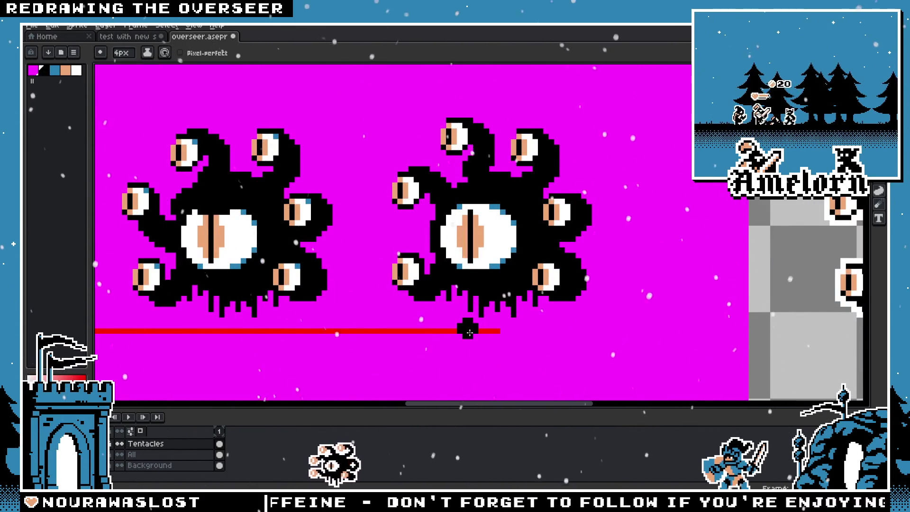
scroll(422, 192, up, 3)
key(b)
scroll(447, 300, down, 2)
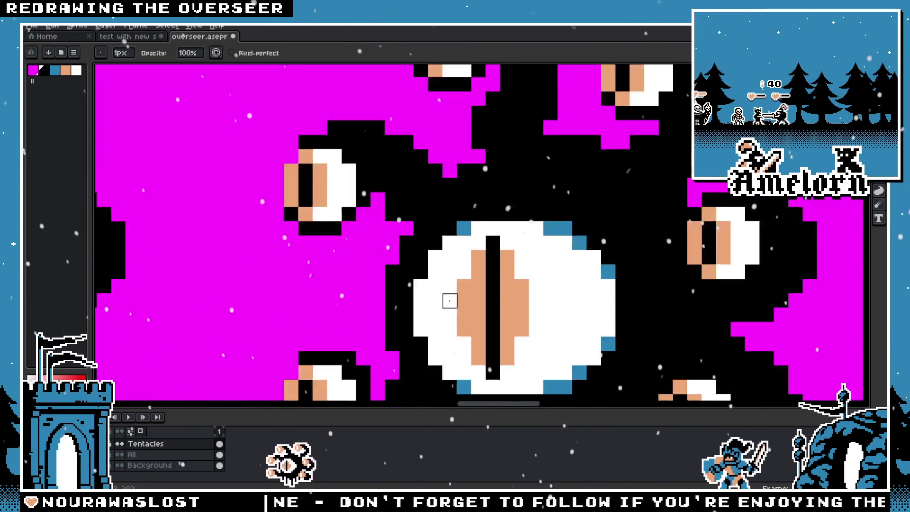
scroll(447, 301, down, 2)
scroll(463, 290, up, 3)
scroll(462, 290, down, 2)
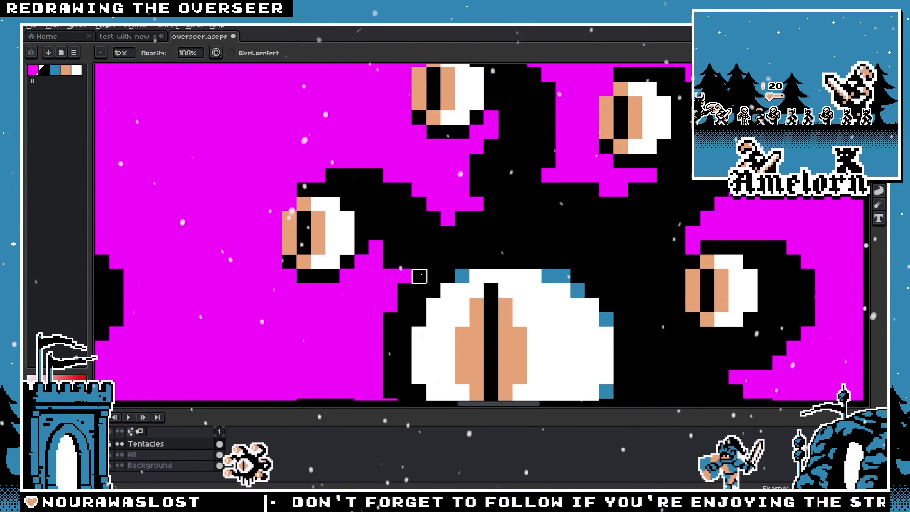
scroll(453, 319, down, 2)
scroll(453, 319, down, 1)
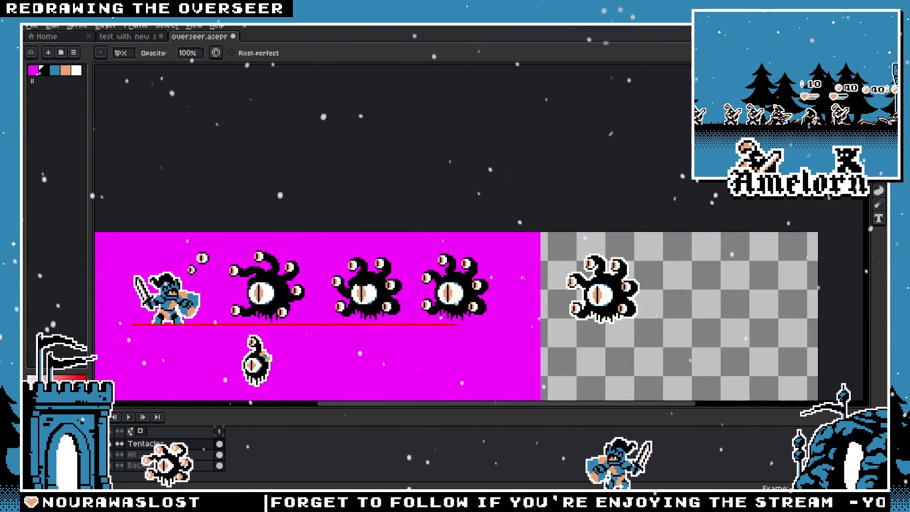
scroll(441, 318, up, 1)
scroll(452, 299, up, 1)
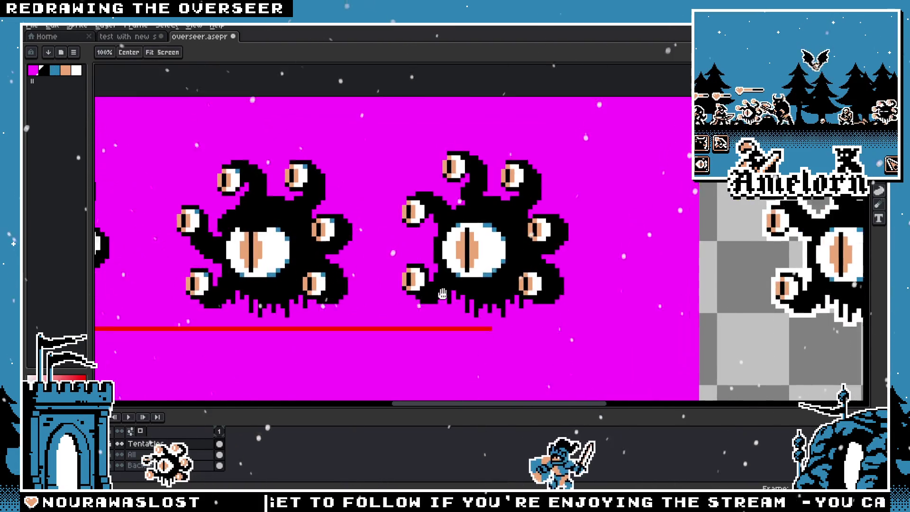
scroll(462, 281, up, 1)
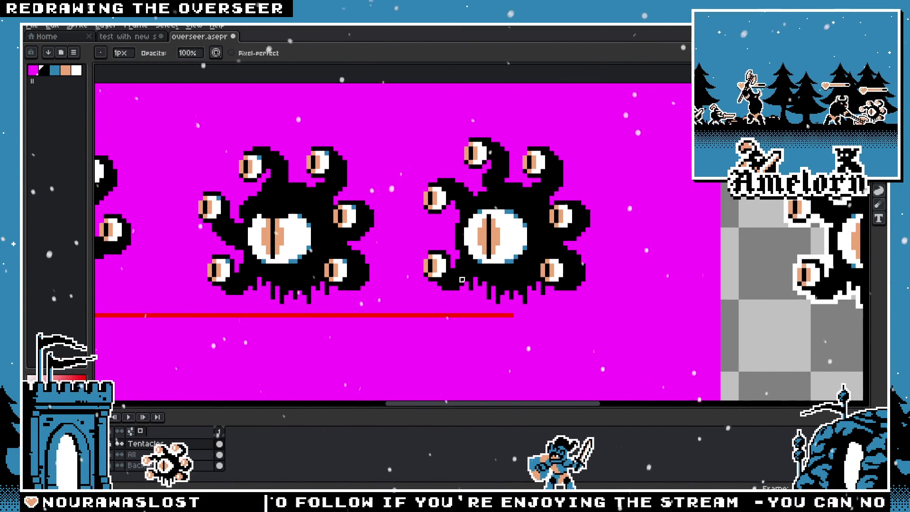
scroll(462, 281, down, 1)
drag(427, 264, 390, 246)
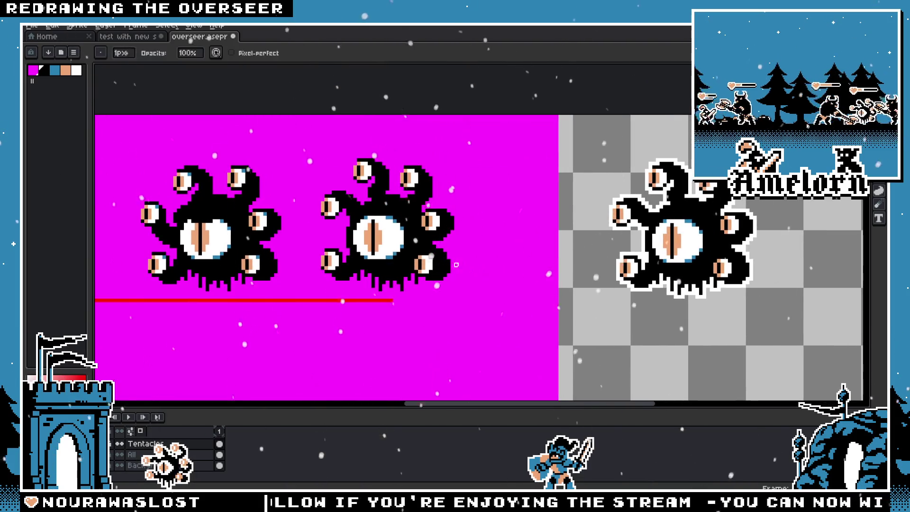
scroll(389, 246, up, 1)
scroll(390, 247, up, 1)
Add a new layer and shift the right creature's upper-left tentacle leftward
key(m)
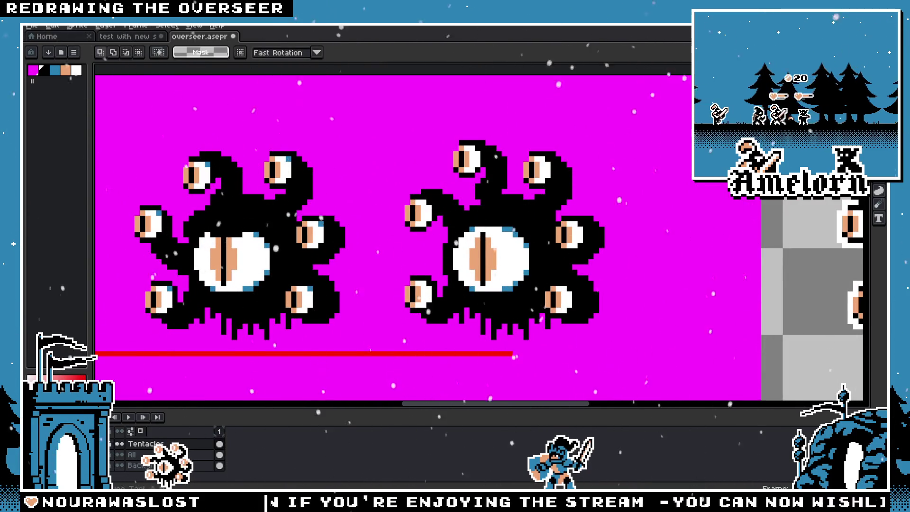
scroll(440, 212, up, 1)
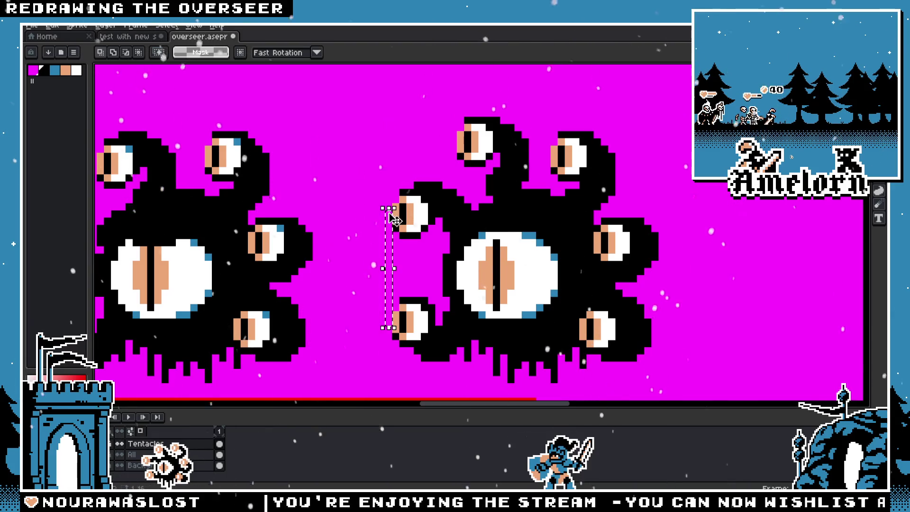
key(ctrl+d)
key(shift+n)
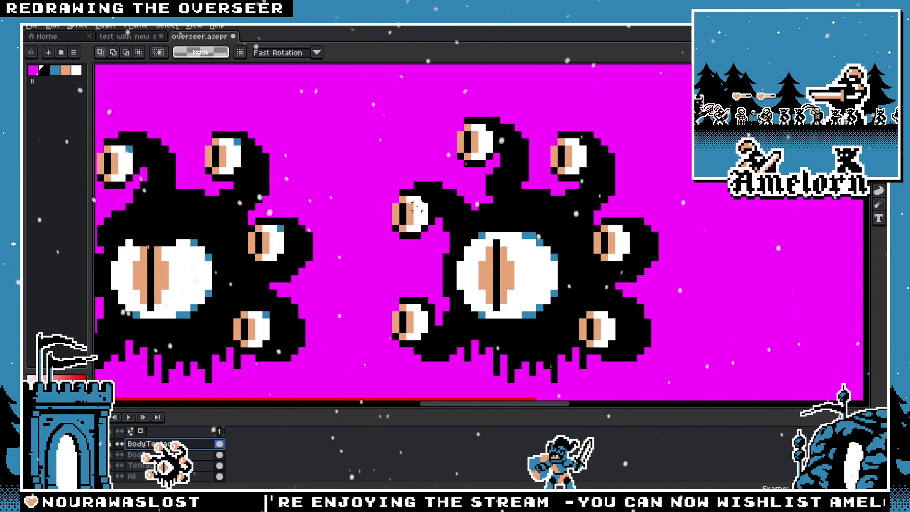
mouse_move(383, 179)
mouse_down()
mouse_move(445, 241)
mouse_move(425, 227)
mouse_up()
key(Return)
scroll(332, 249, down, 3)
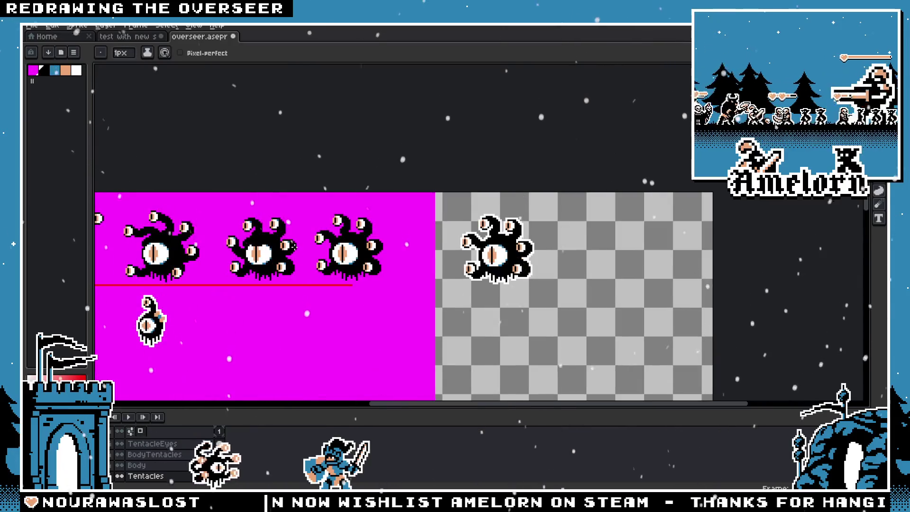
scroll(333, 249, up, 2)
scroll(332, 249, down, 1)
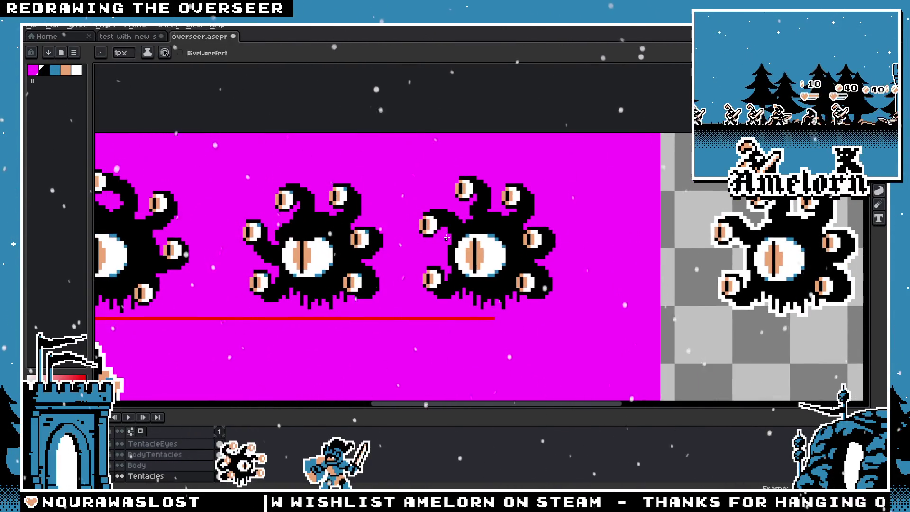
On the BigEye layer, paint black pixels along the big eye's top edge
key(plus)
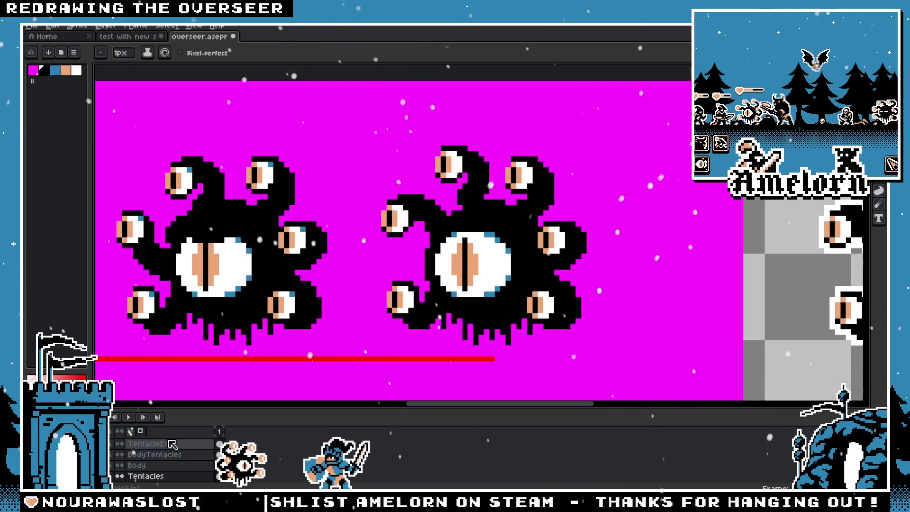
click(153, 441)
scroll(429, 231, up, 2)
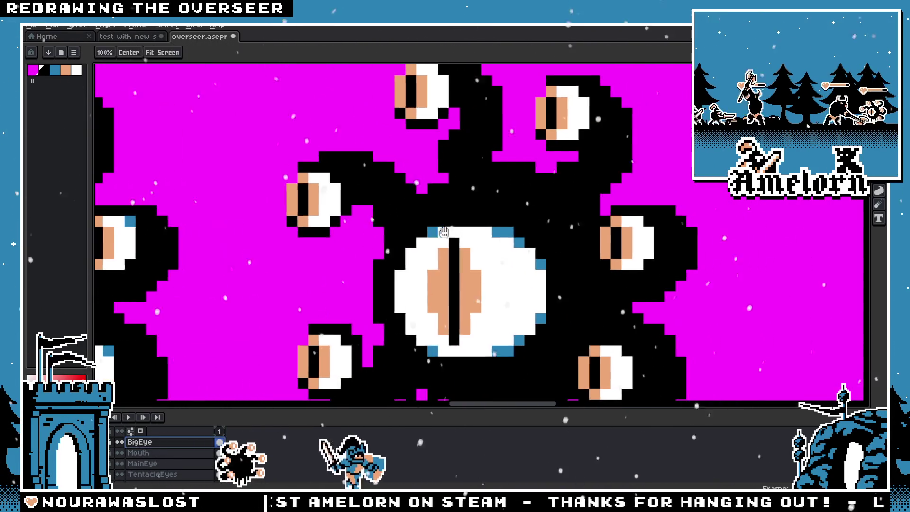
drag(429, 230, 522, 233)
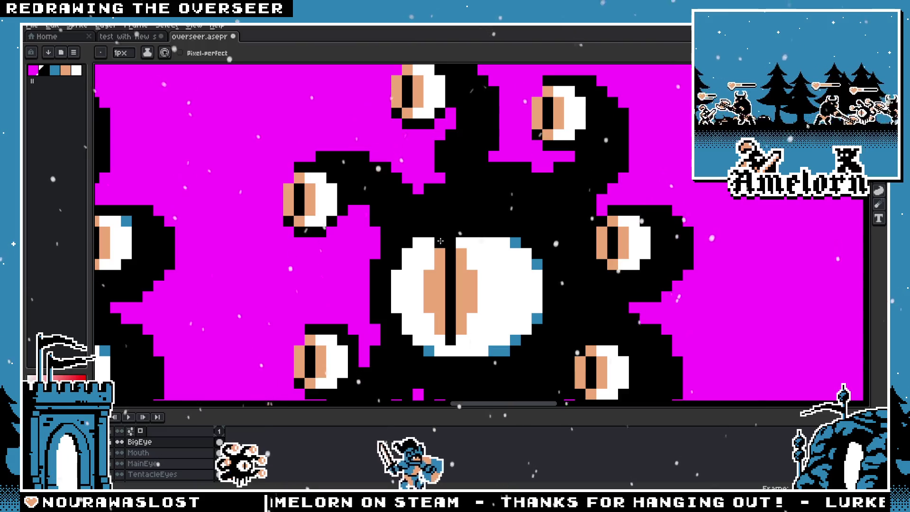
scroll(331, 284, down, 1)
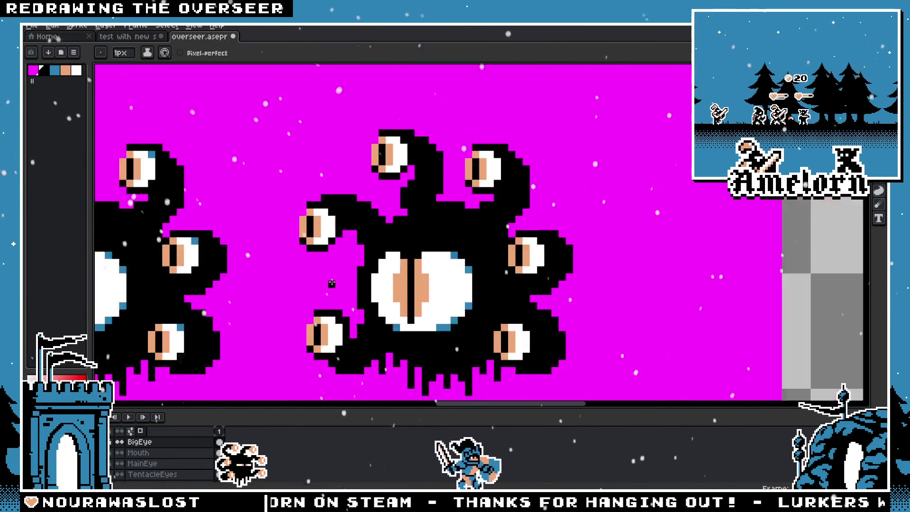
scroll(331, 283, down, 2)
scroll(331, 284, up, 1)
scroll(331, 284, down, 1)
scroll(439, 269, up, 2)
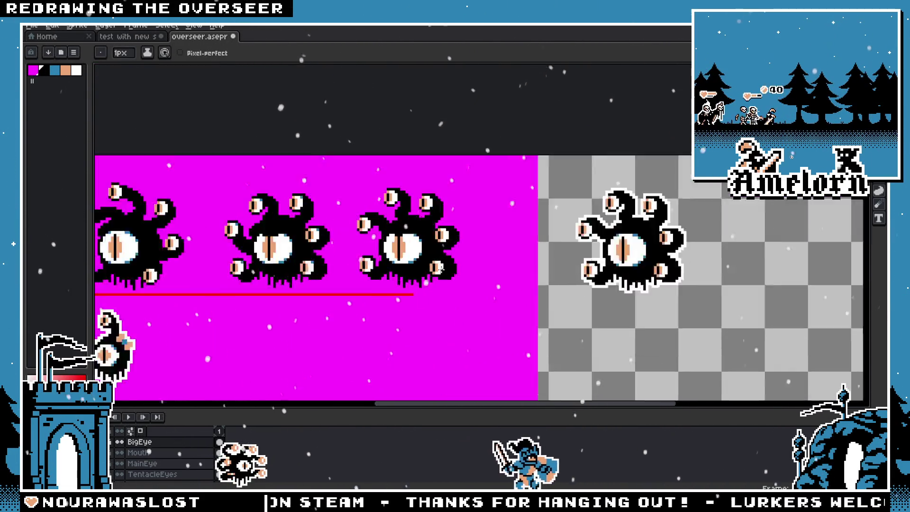
scroll(440, 267, up, 1)
scroll(455, 242, up, 1)
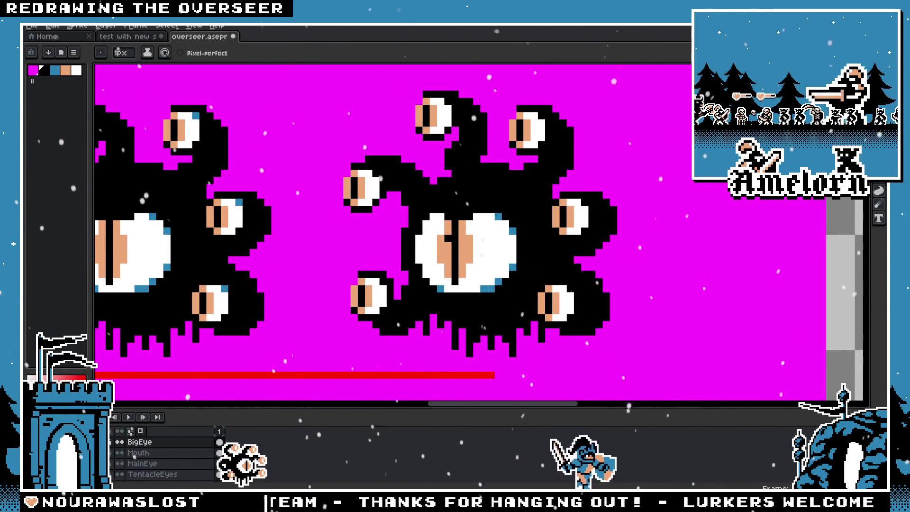
scroll(460, 203, down, 3)
scroll(460, 204, up, 4)
scroll(489, 201, down, 2)
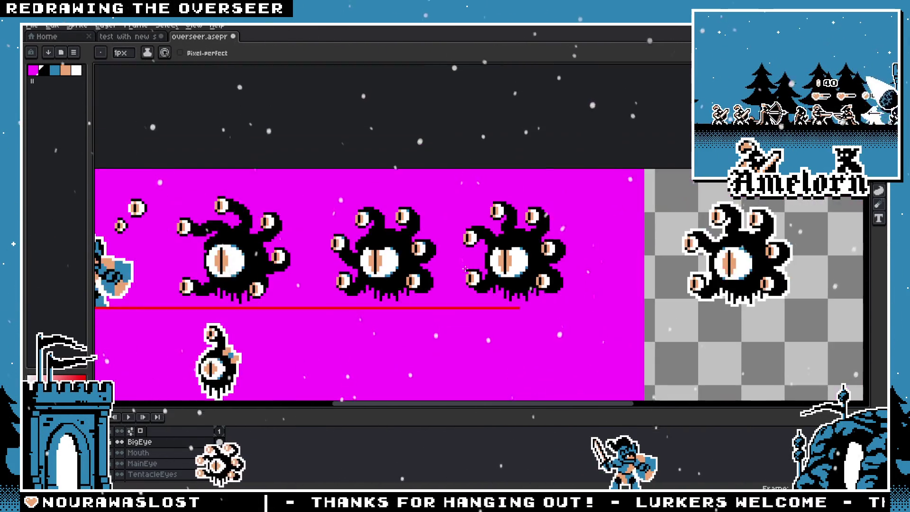
scroll(425, 262, down, 1)
scroll(426, 259, up, 1)
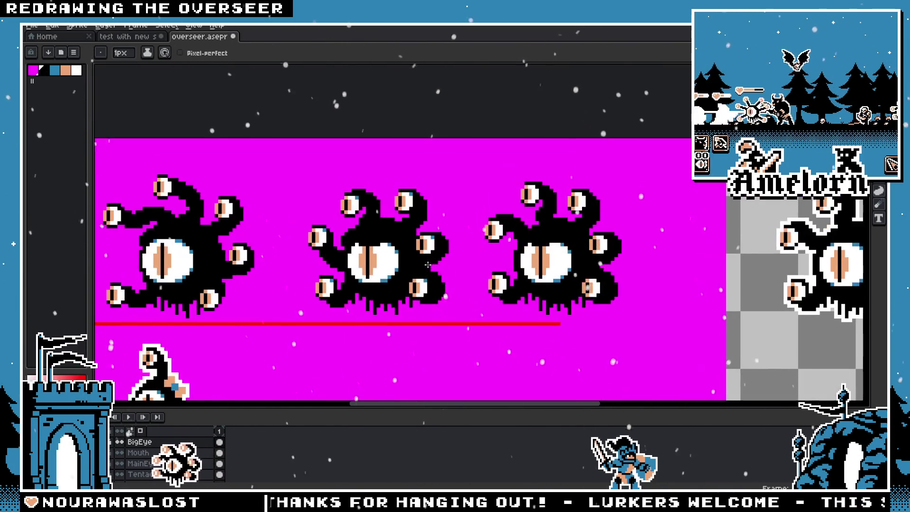
scroll(398, 263, up, 1)
scroll(383, 265, down, 2)
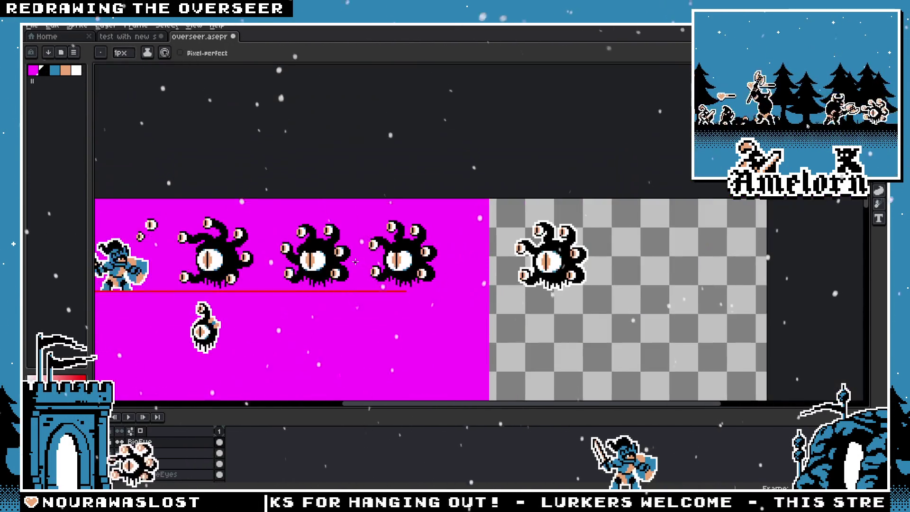
scroll(376, 263, down, 1)
scroll(374, 263, up, 1)
scroll(368, 262, up, 1)
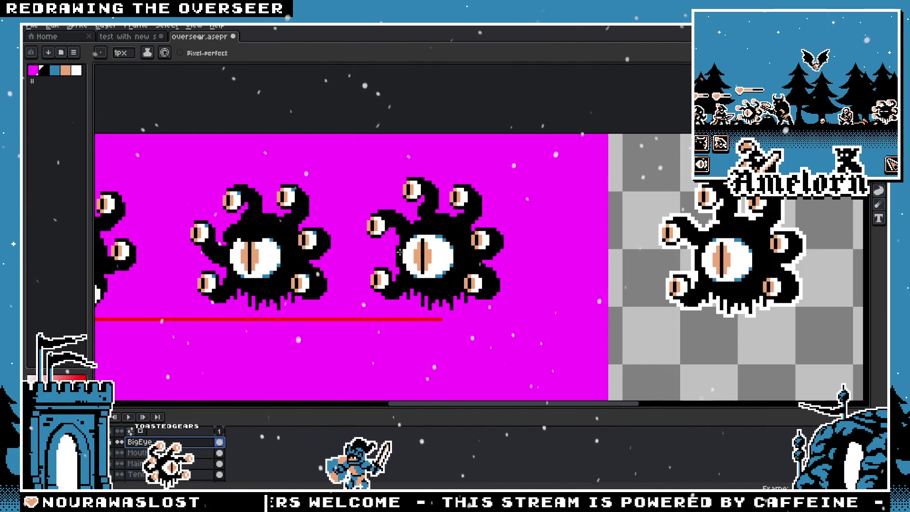
scroll(399, 251, up, 2)
scroll(378, 222, up, 1)
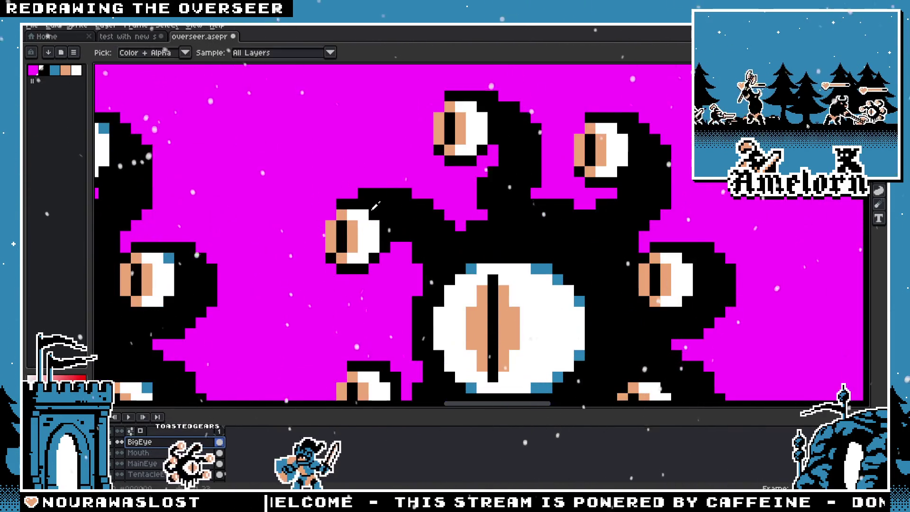
scroll(379, 222, down, 1)
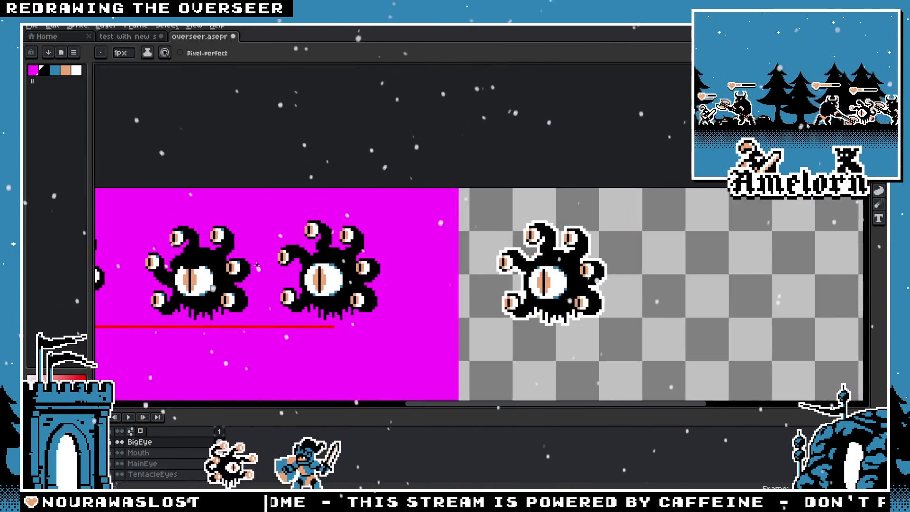
scroll(278, 261, down, 3)
scroll(249, 287, down, 2)
scroll(363, 253, up, 1)
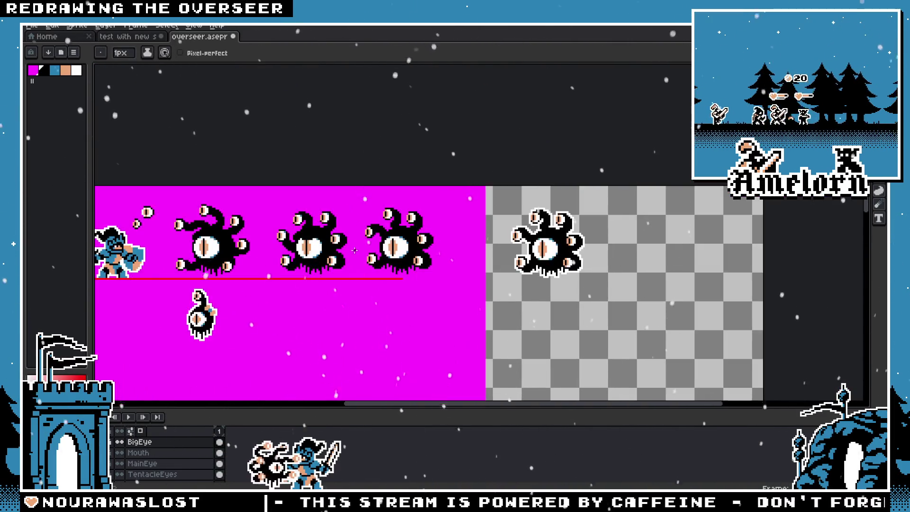
scroll(363, 253, up, 2)
key(v)
key(b)
scroll(362, 254, down, 1)
scroll(440, 177, up, 1)
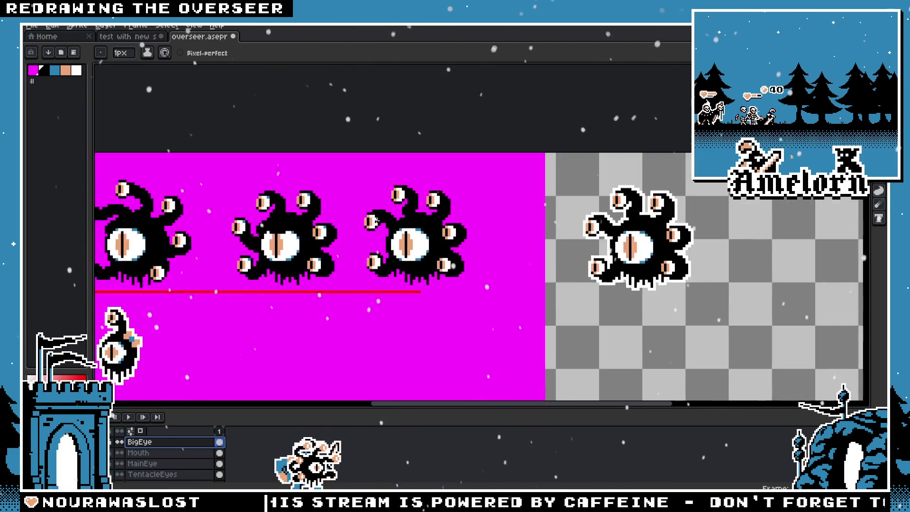
scroll(441, 177, up, 2)
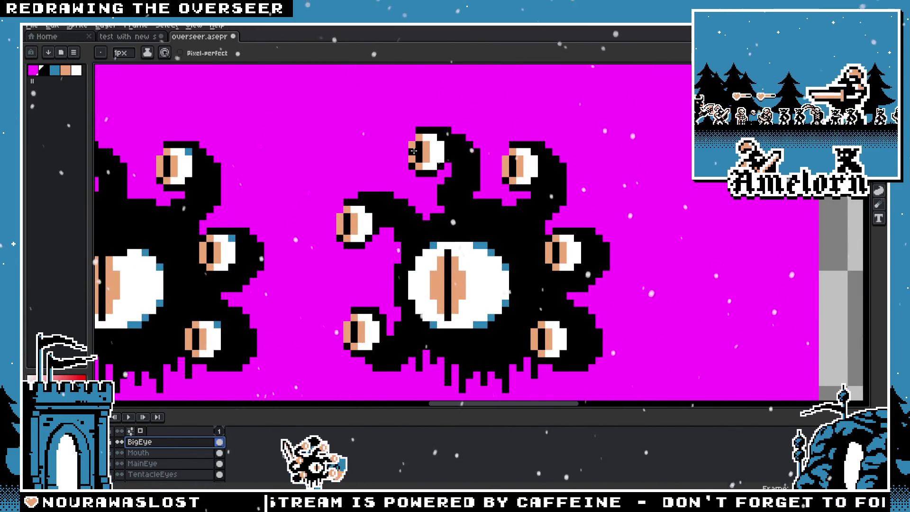
scroll(433, 265, up, 1)
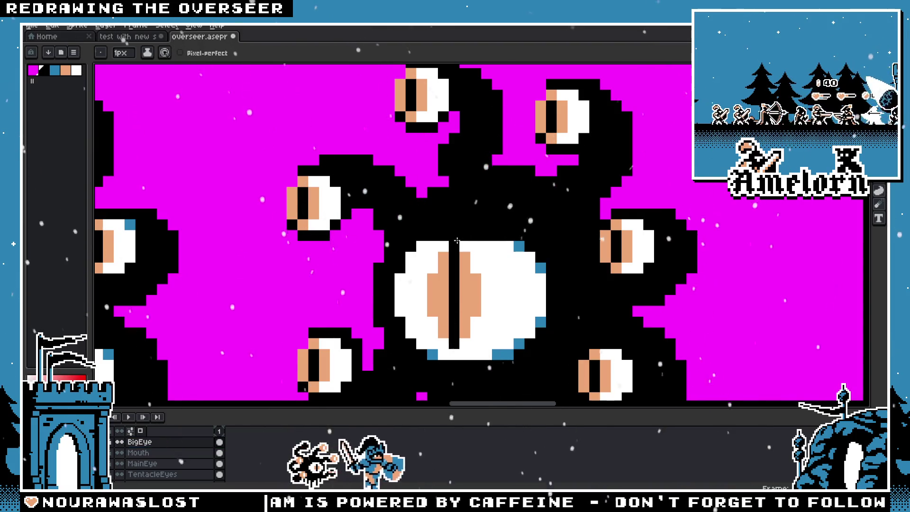
scroll(449, 243, down, 1)
scroll(449, 244, down, 3)
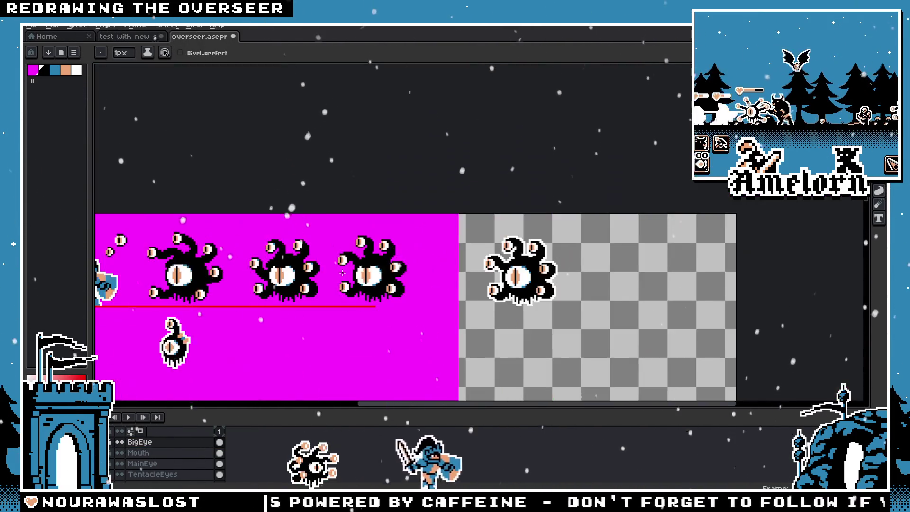
key(space)
scroll(349, 248, up, 2)
drag(349, 249, 391, 269)
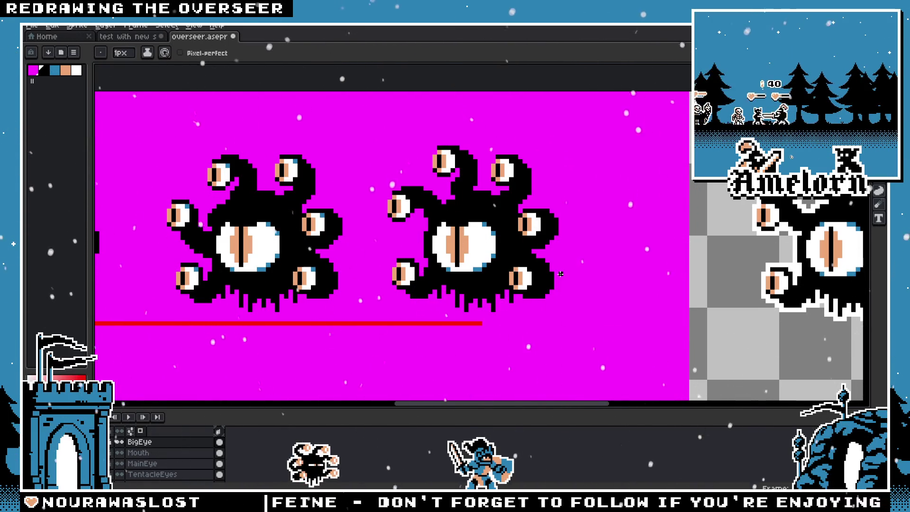
ctrl+click(560, 274)
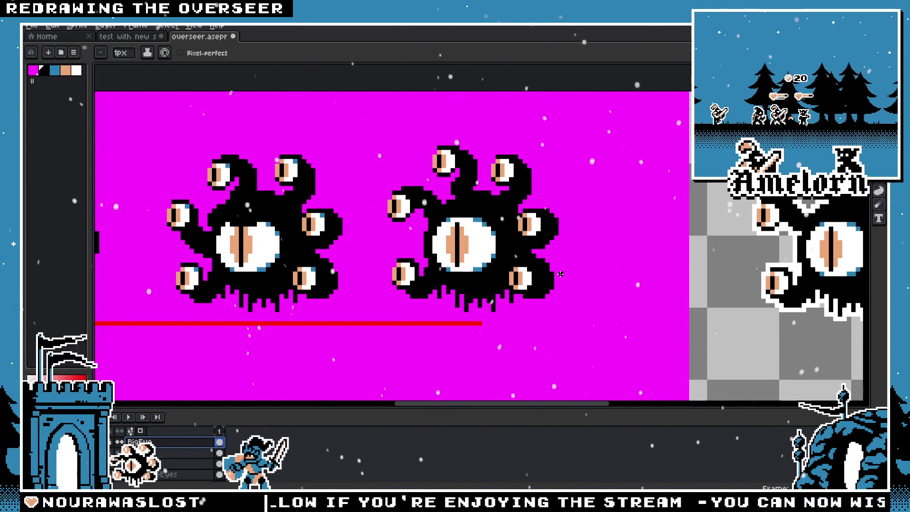
scroll(501, 264, up, 3)
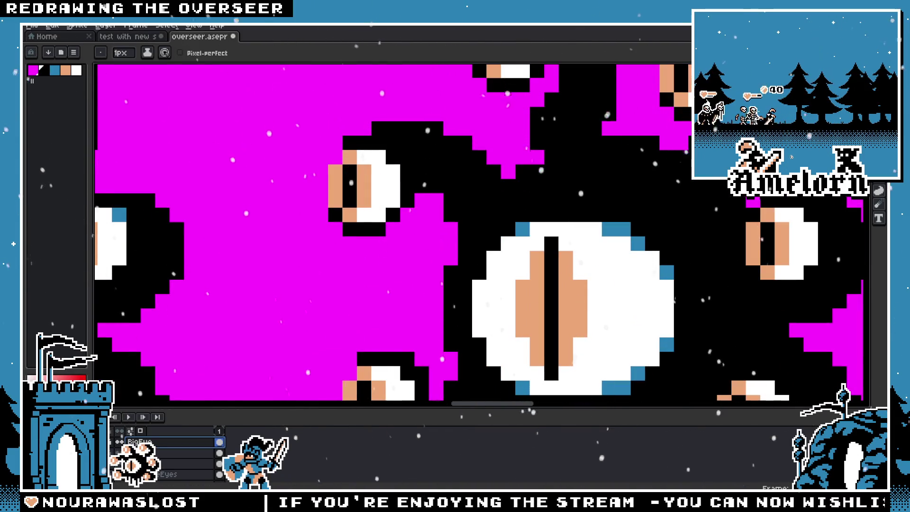
key(m)
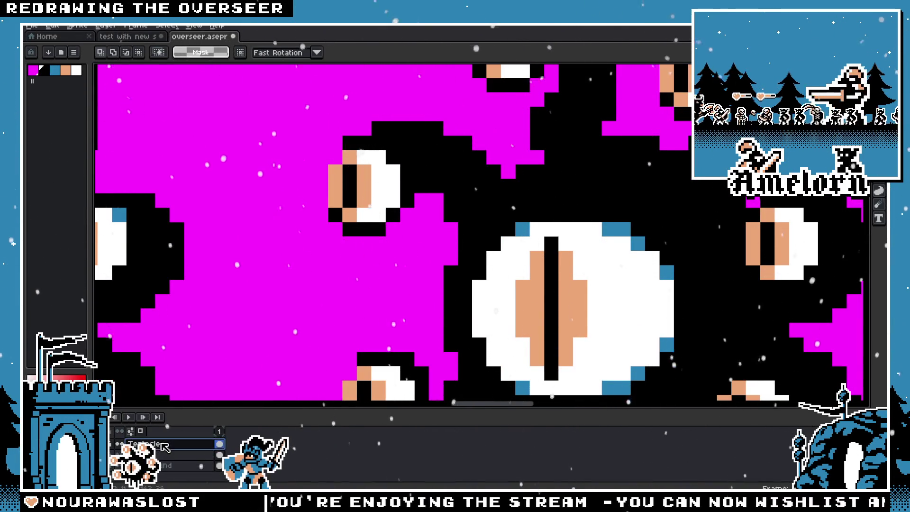
drag(311, 118, 431, 281)
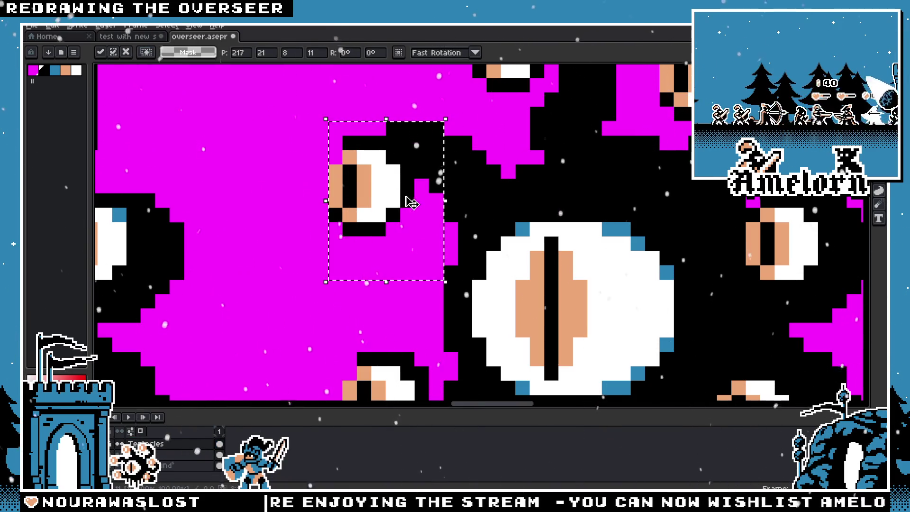
key(ctrl+d)
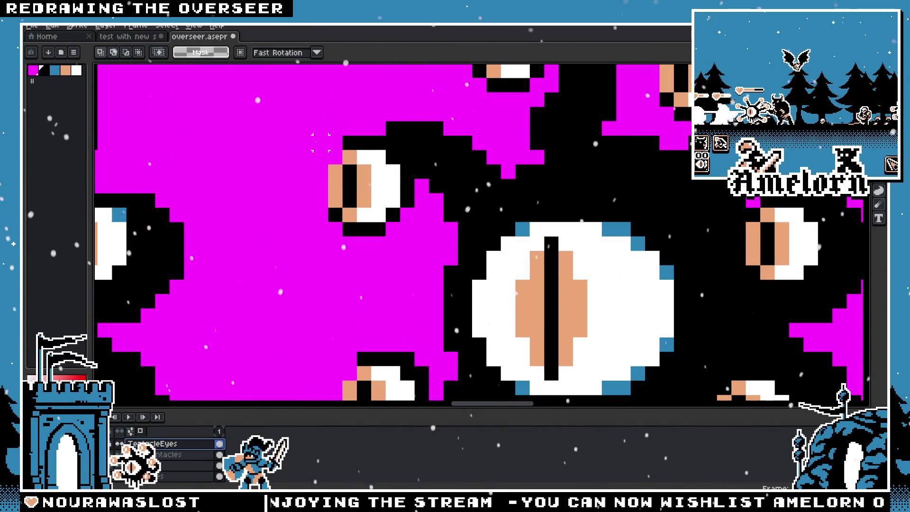
drag(292, 125, 413, 314)
key(ctrl+d)
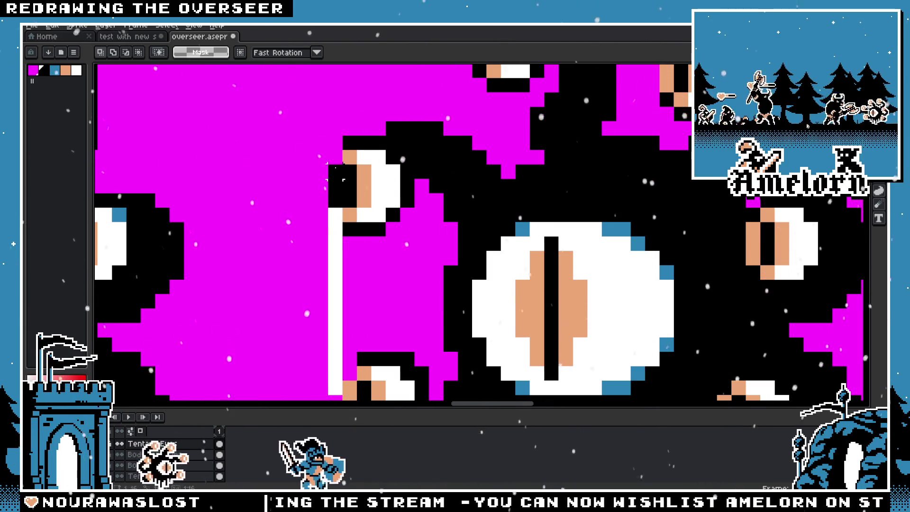
drag(311, 104, 431, 253)
drag(368, 203, 382, 203)
scroll(382, 203, down, 4)
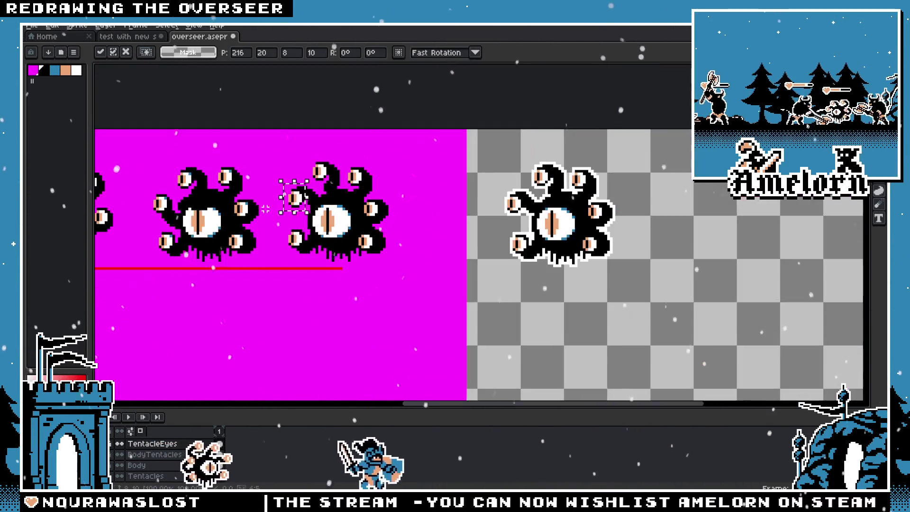
key(ctrl+z)
scroll(370, 265, down, 1)
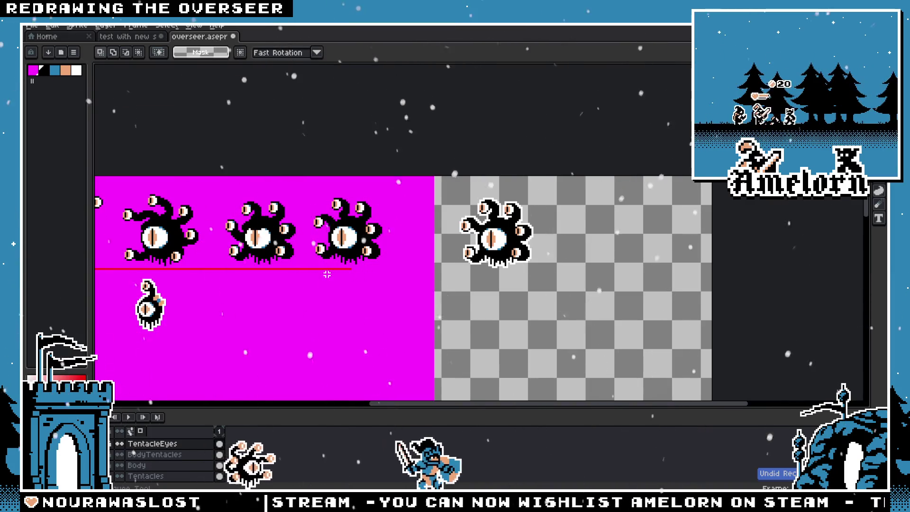
key(alt+Down)
key(alt+Down)
key(alt+Down)
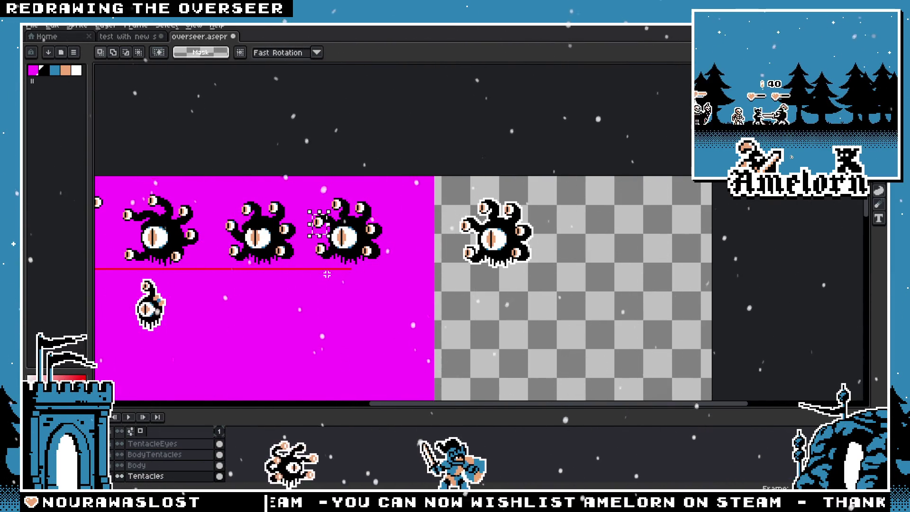
scroll(310, 265, up, 1)
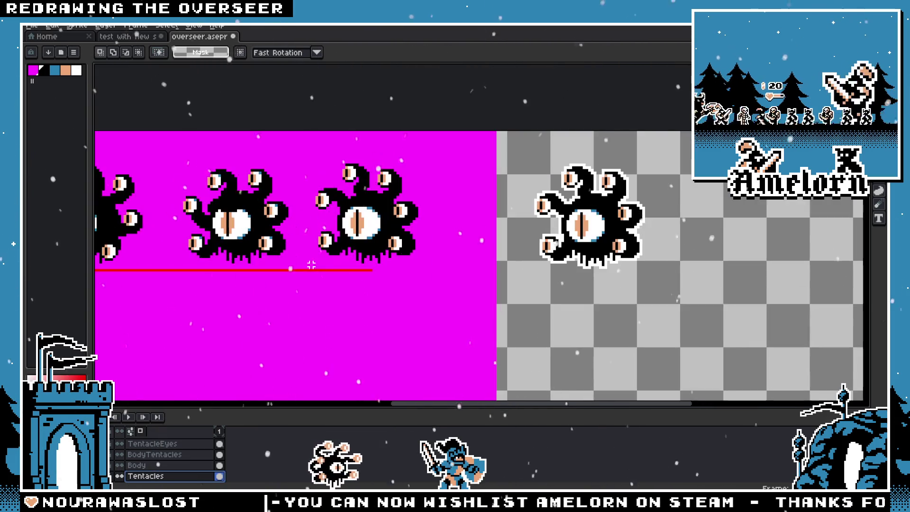
scroll(356, 277, up, 1)
scroll(398, 290, up, 1)
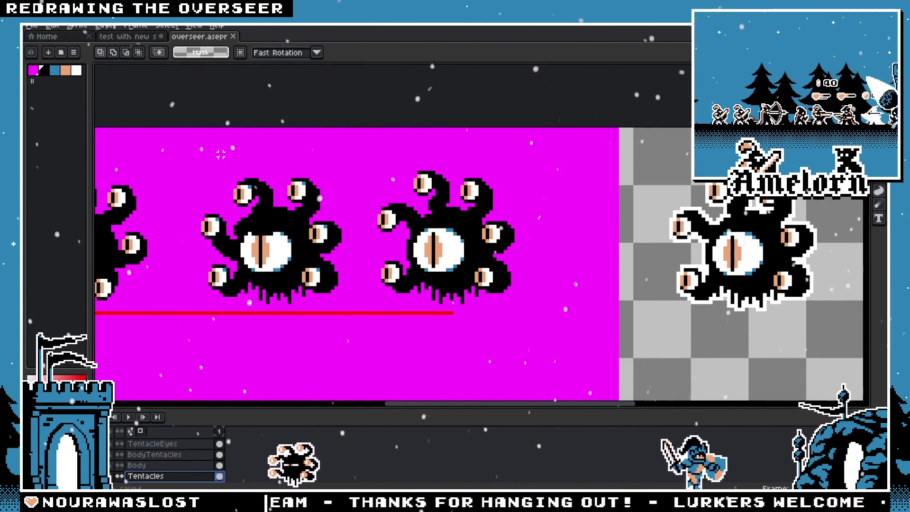
scroll(485, 223, up, 1)
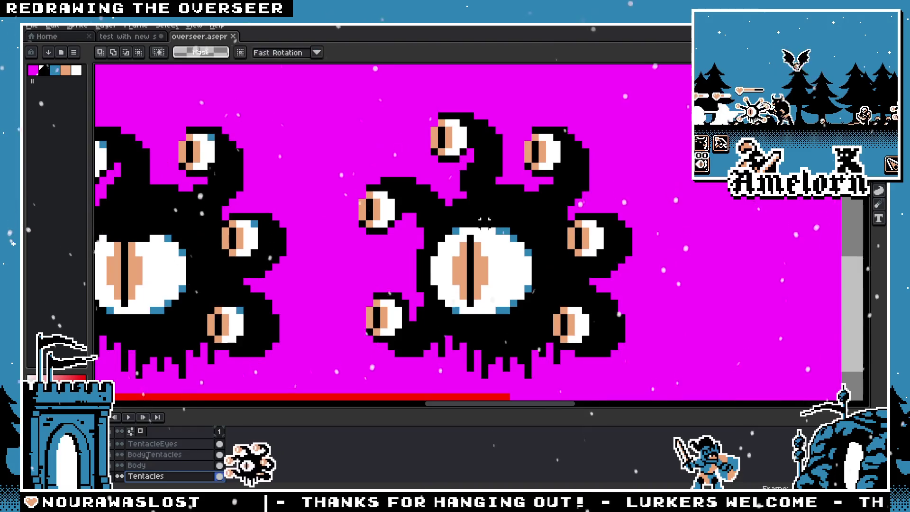
scroll(485, 222, down, 2)
scroll(476, 222, down, 1)
scroll(469, 222, up, 1)
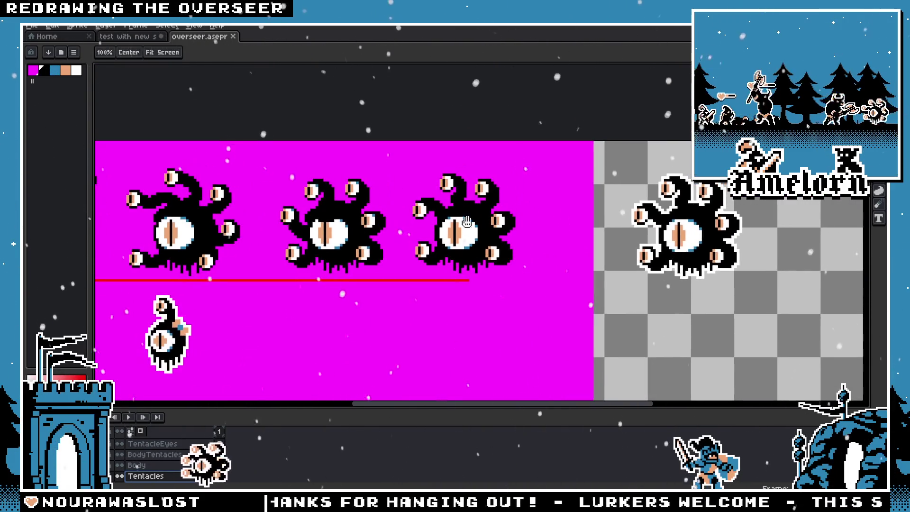
scroll(467, 222, up, 1)
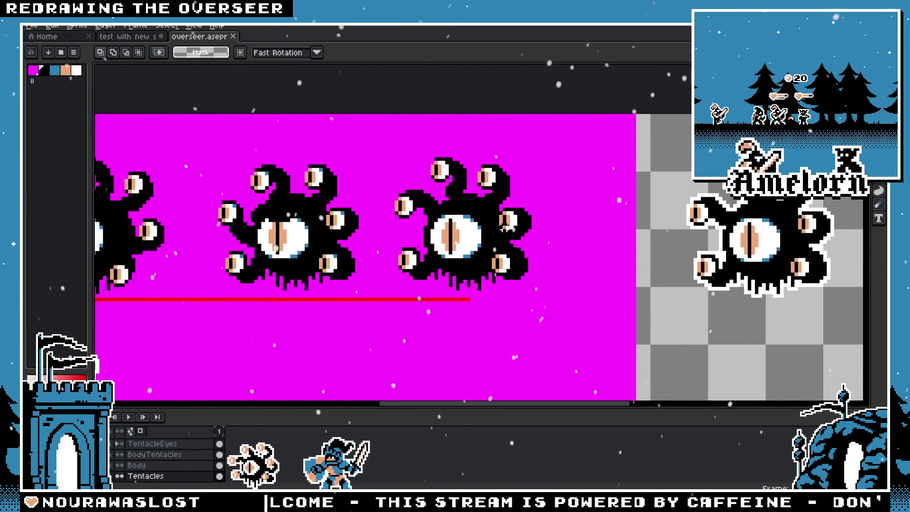
scroll(460, 255, up, 1)
scroll(179, 461, up, 2)
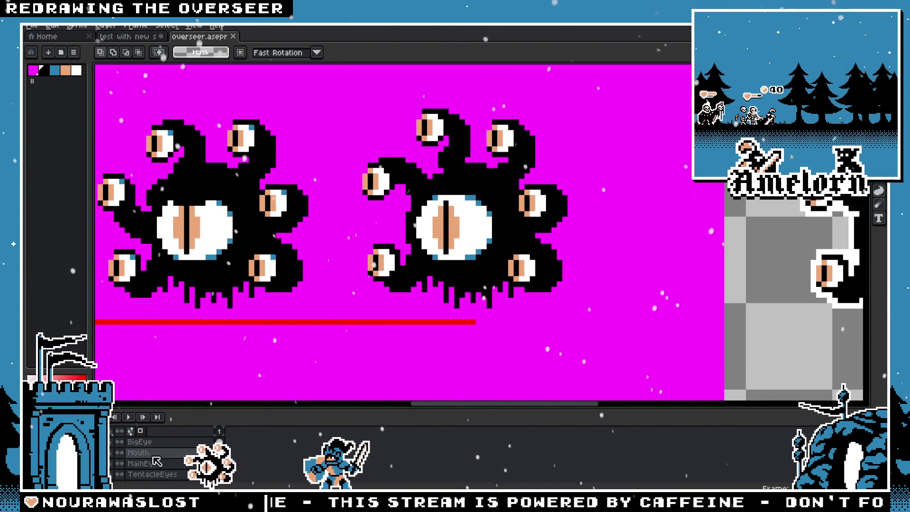
Try orange and peach mouth bars below the big eye on the BigEye layer, undoing each
click(140, 441)
key(i)
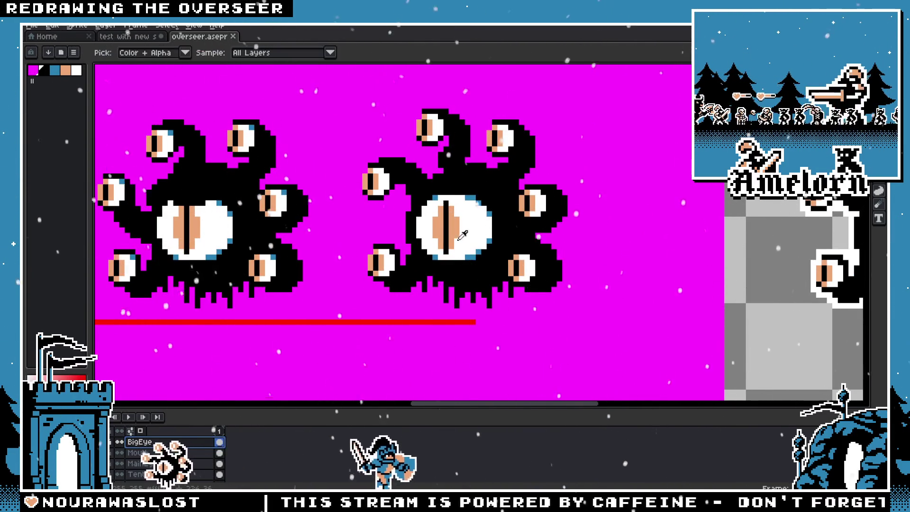
key(b)
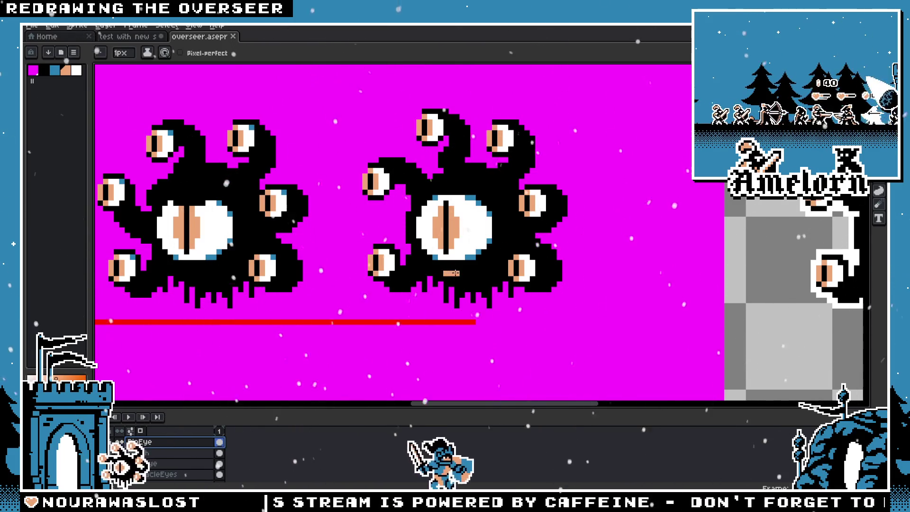
scroll(453, 272, down, 2)
scroll(455, 277, up, 2)
scroll(455, 283, up, 1)
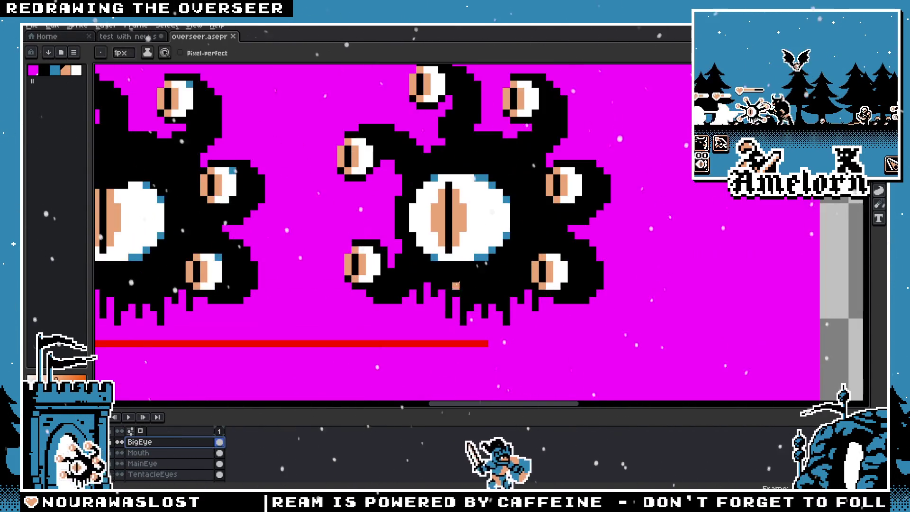
drag(446, 280, 469, 277)
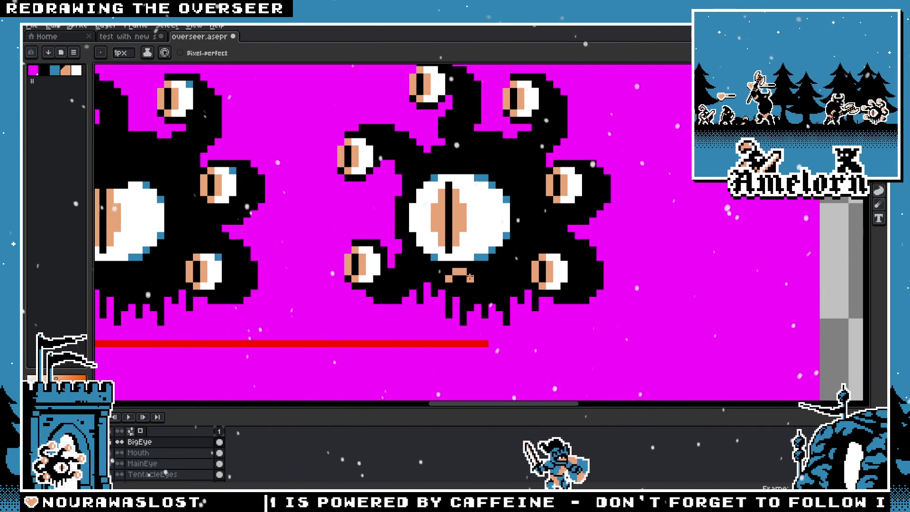
scroll(455, 281, down, 3)
scroll(361, 289, up, 3)
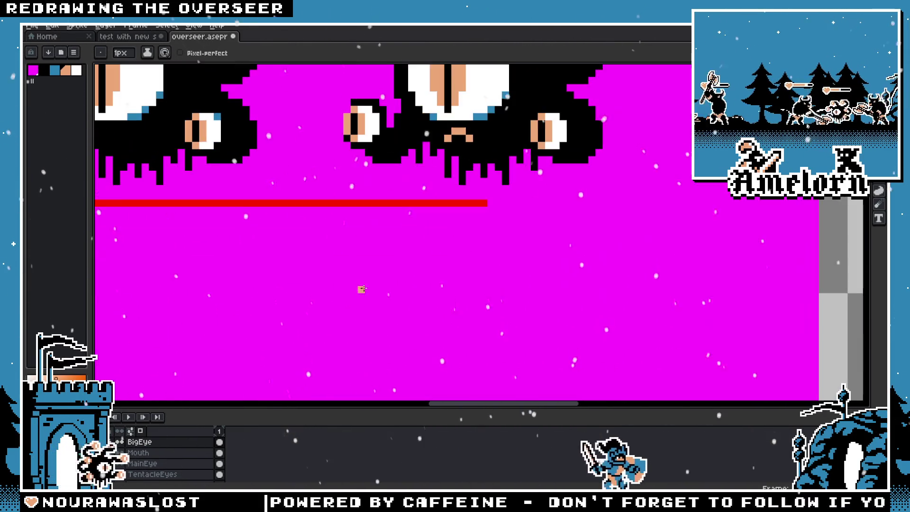
scroll(427, 190, down, 3)
scroll(417, 294, up, 3)
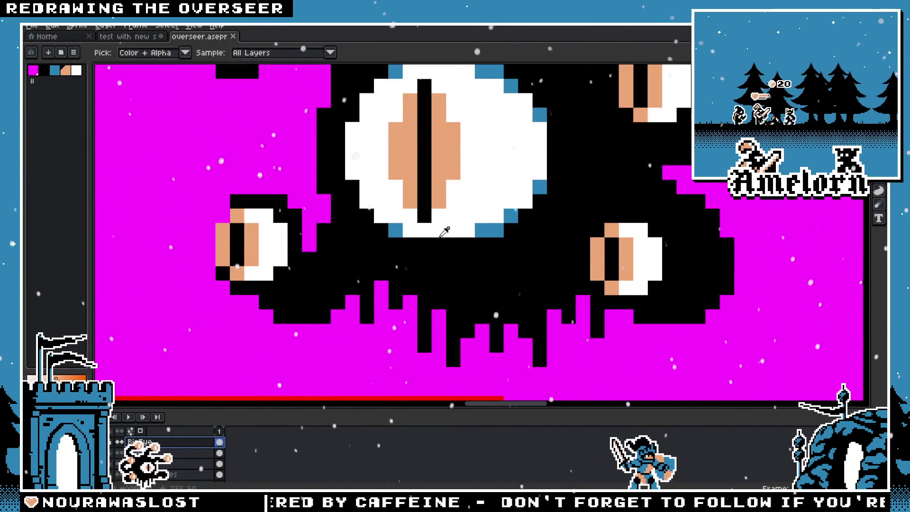
key(ctrl+z)
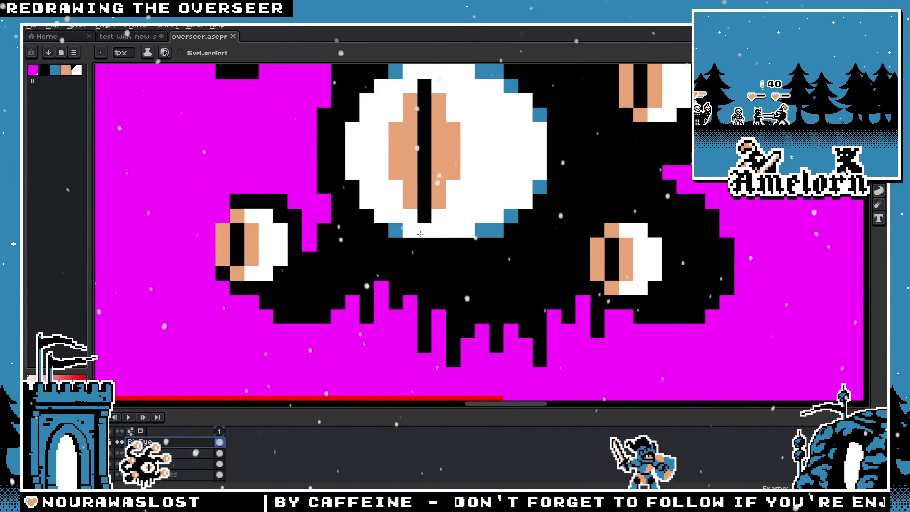
alt+click(434, 185)
drag(415, 260, 475, 261)
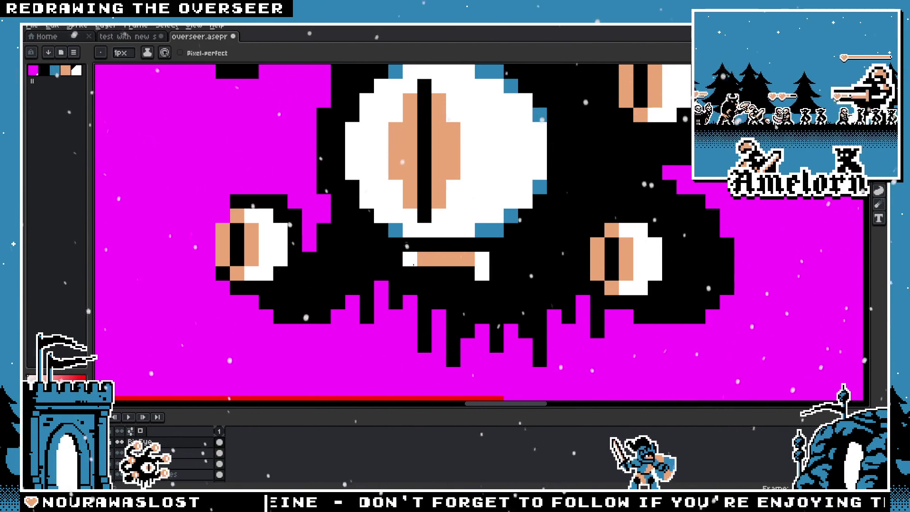
scroll(414, 264, down, 3)
scroll(531, 285, down, 2)
scroll(531, 284, up, 4)
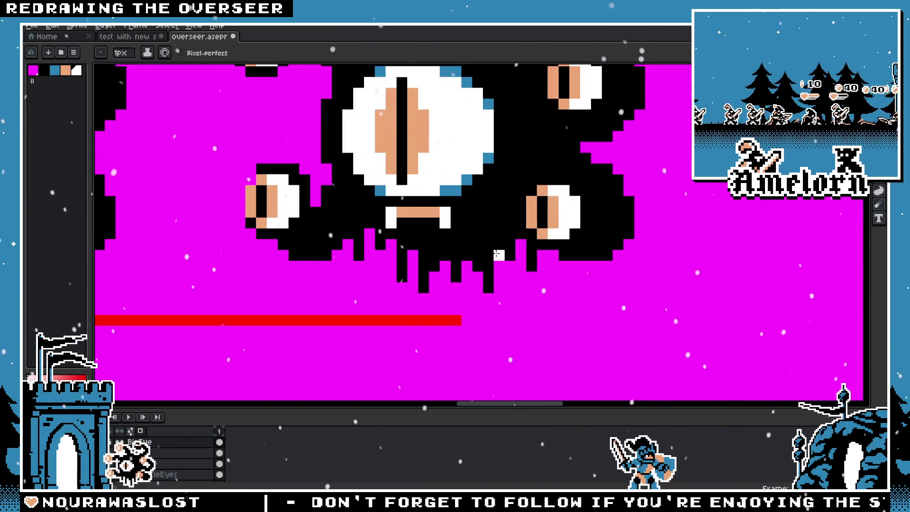
scroll(459, 255, up, 1)
key(ctrl+z)
key(ctrl+z)
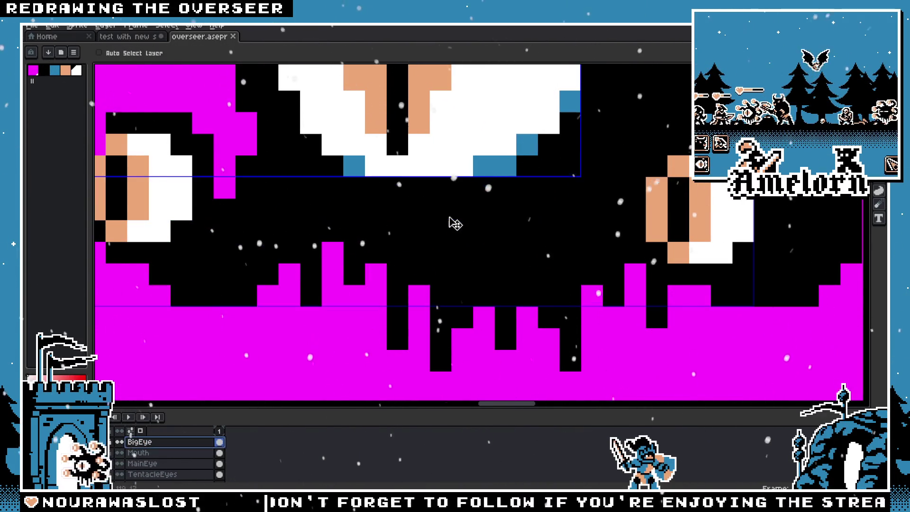
Sample the blue from the eye's rim and paint a blue mouth shape below the big eye
key(i)
alt+click(506, 165)
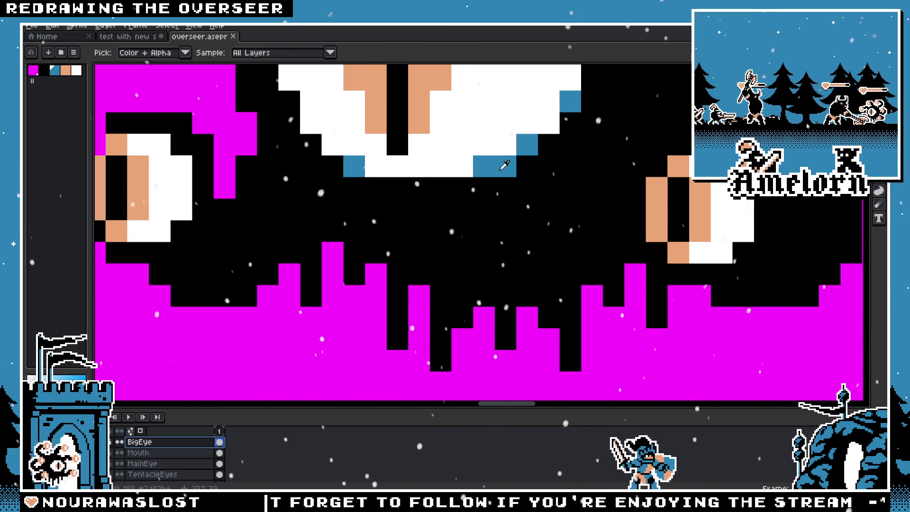
mouse_move(397, 209)
mouse_down()
mouse_move(427, 209)
mouse_move(442, 231)
mouse_up()
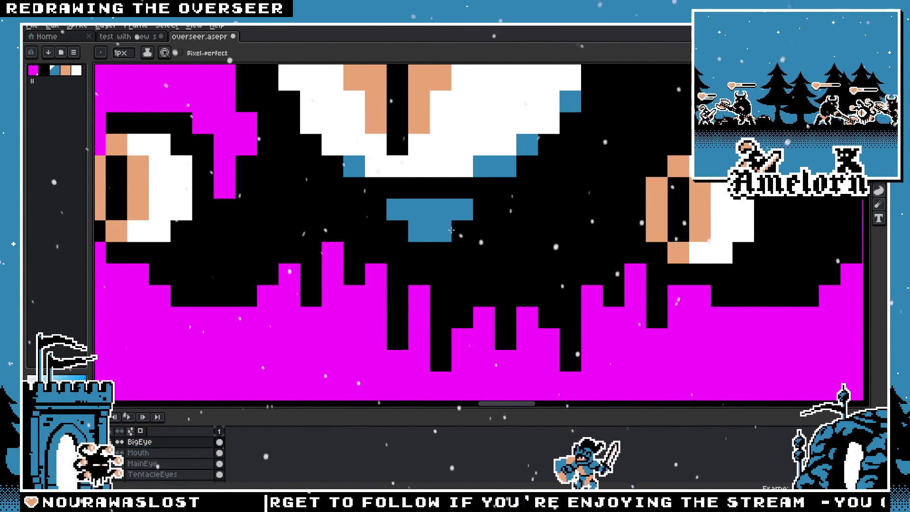
scroll(441, 222, down, 5)
scroll(394, 253, up, 2)
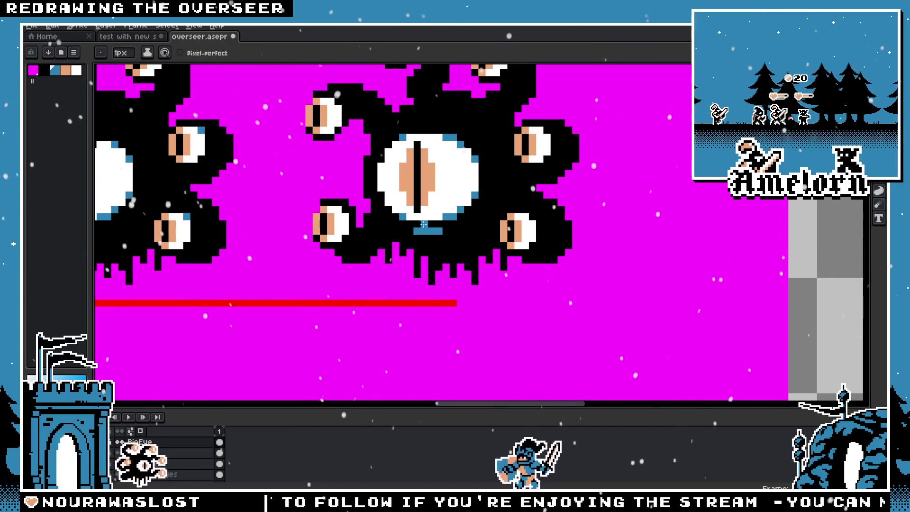
scroll(399, 250, up, 2)
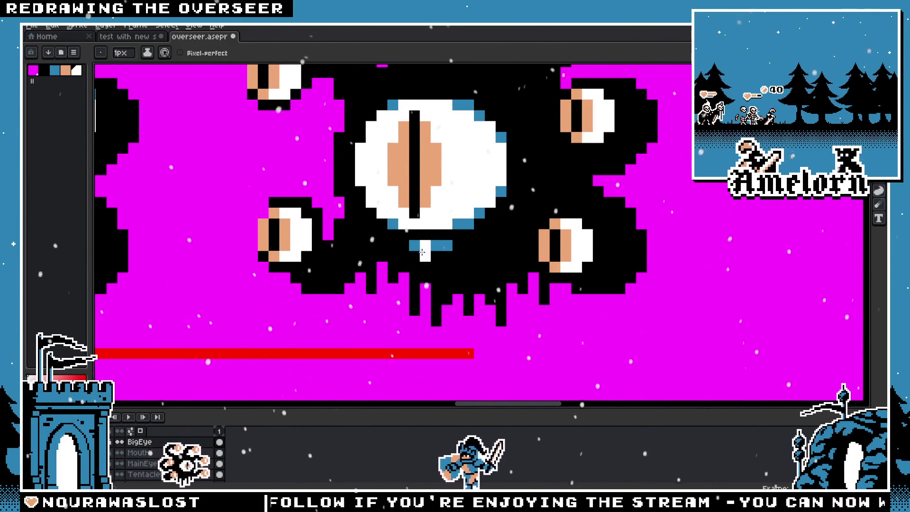
Paint white teeth under the blue mouth, then pan to review the lower sprite rows
mouse_move(424, 249)
mouse_down()
mouse_move(425, 258)
mouse_move(446, 258)
mouse_up()
scroll(452, 246, down, 2)
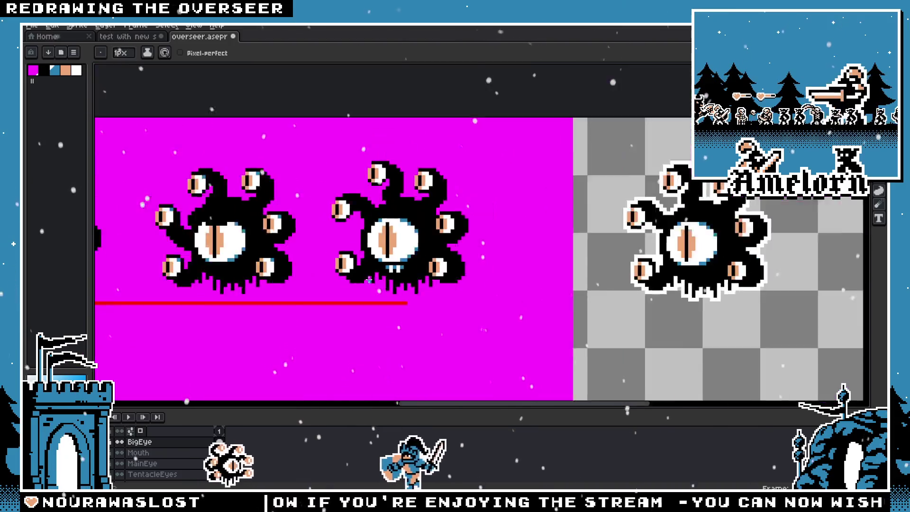
scroll(452, 246, down, 1)
scroll(343, 275, up, 3)
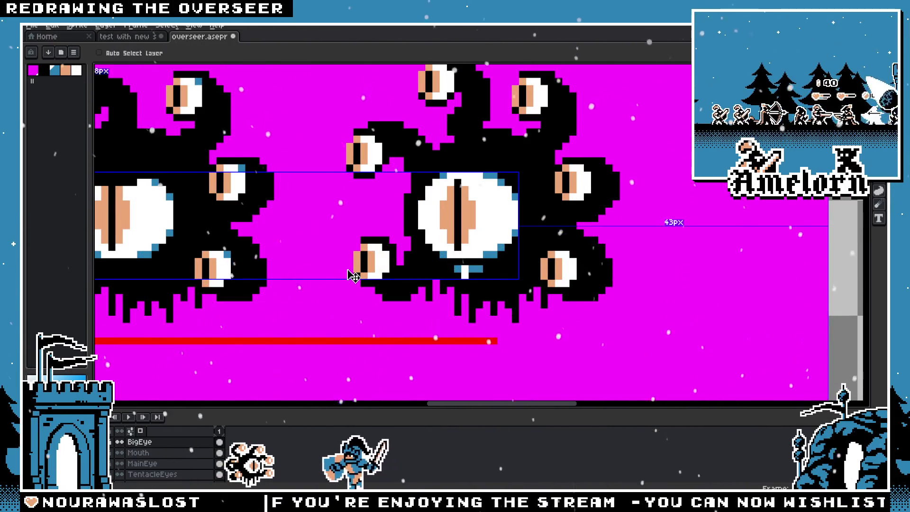
scroll(344, 275, down, 2)
scroll(421, 253, up, 1)
scroll(421, 252, up, 1)
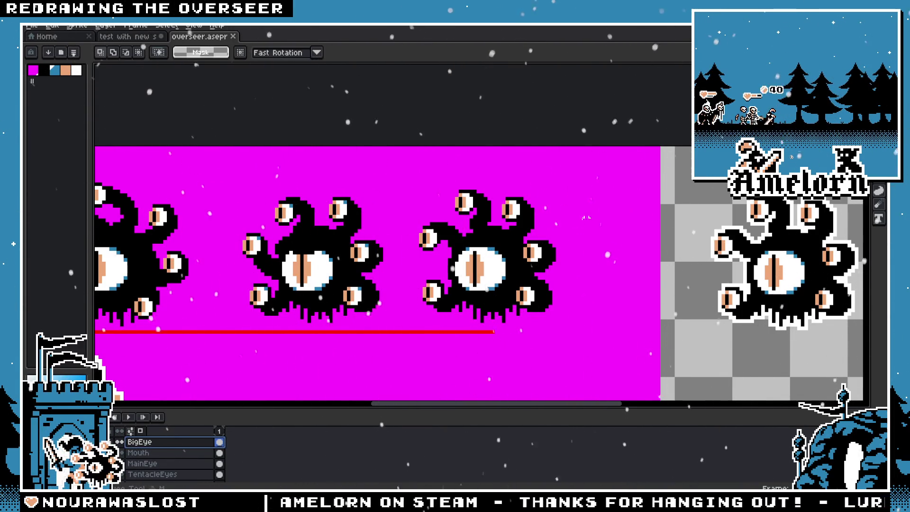
scroll(498, 227, down, 2)
scroll(483, 235, up, 3)
scroll(468, 236, up, 1)
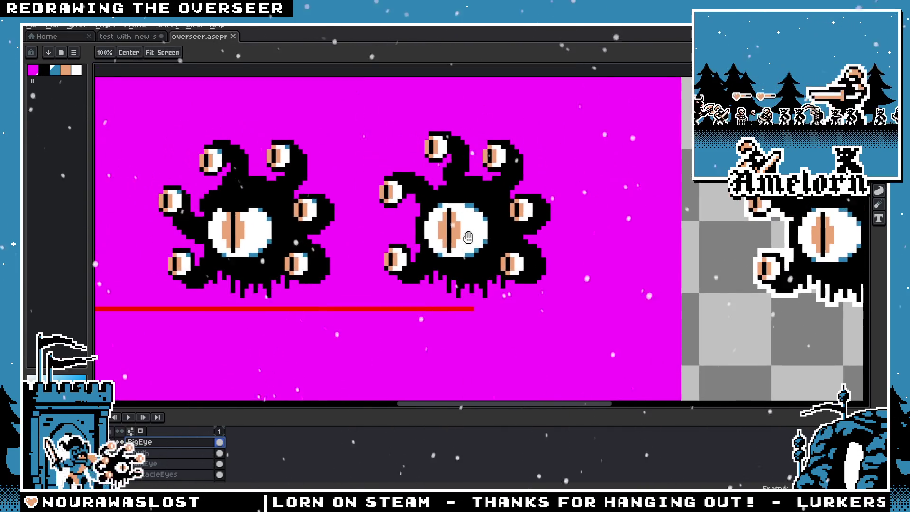
key(m)
scroll(533, 237, down, 2)
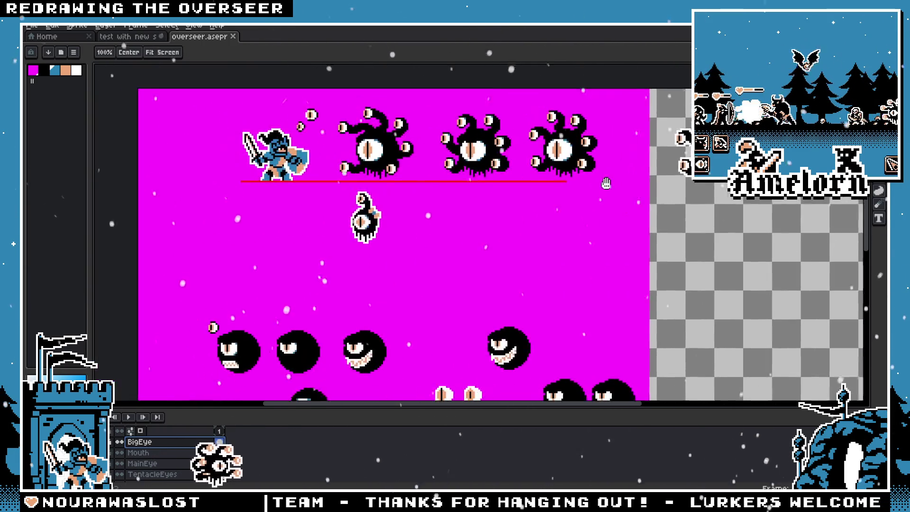
mouse_move(469, 240)
mouse_down()
mouse_move(441, 132)
mouse_move(144, 97)
mouse_up()
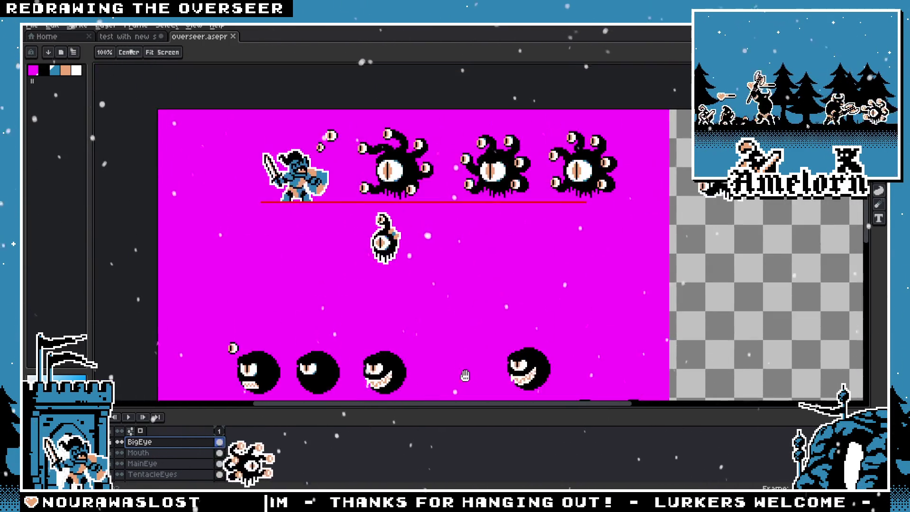
Open Beholder_animation.aseprite as a reference, then return to the overseer sprite
click(34, 27)
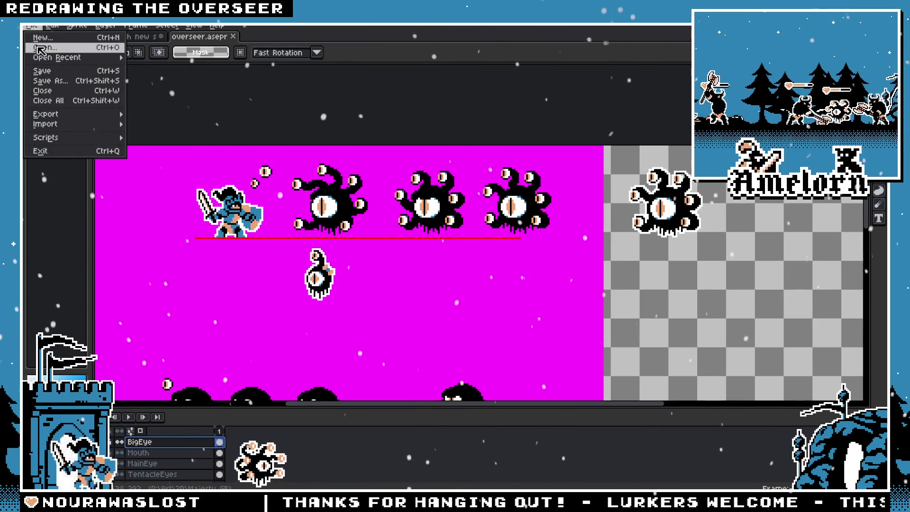
click(41, 49)
scroll(358, 264, down, 3)
scroll(358, 264, down, 3)
scroll(357, 264, down, 2)
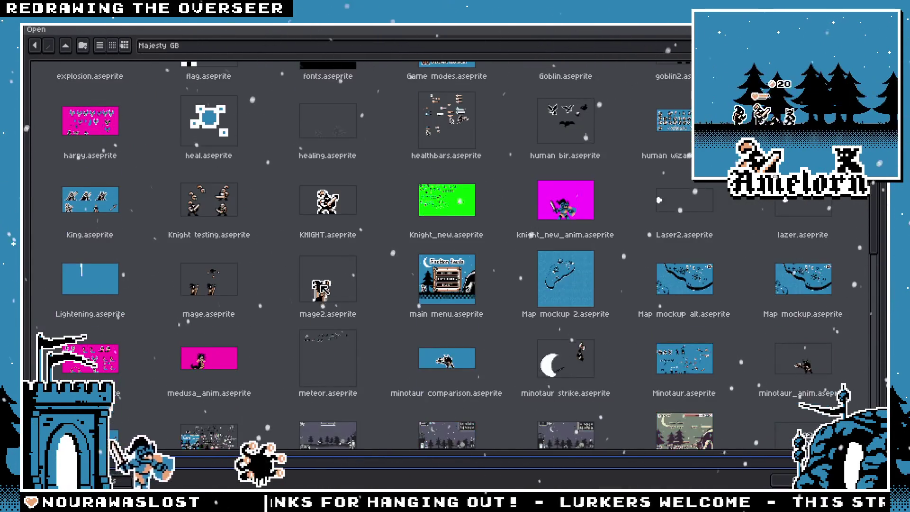
scroll(342, 267, up, 5)
scroll(326, 269, up, 2)
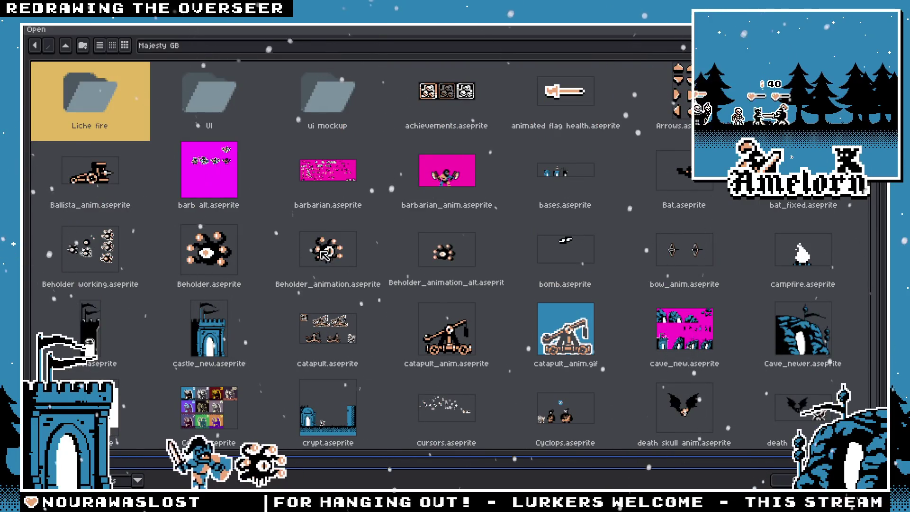
double_click(326, 254)
scroll(473, 241, up, 5)
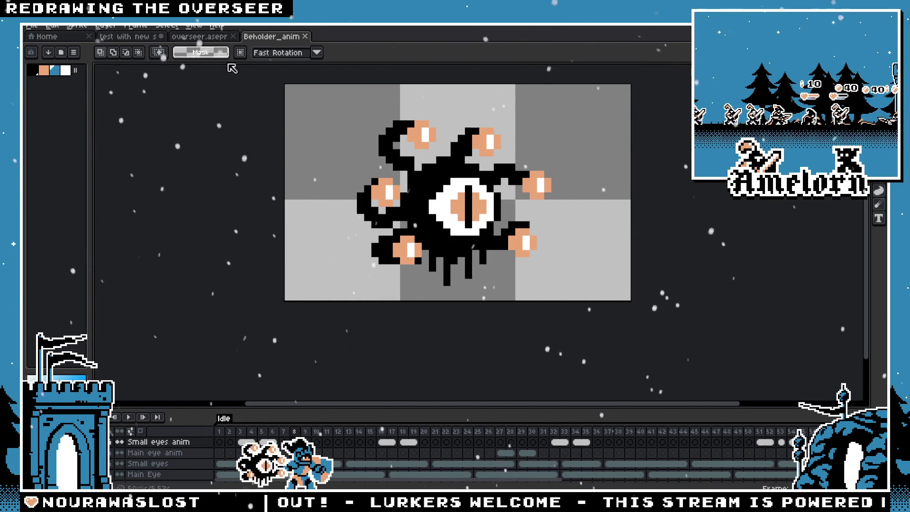
click(198, 37)
scroll(441, 200, up, 2)
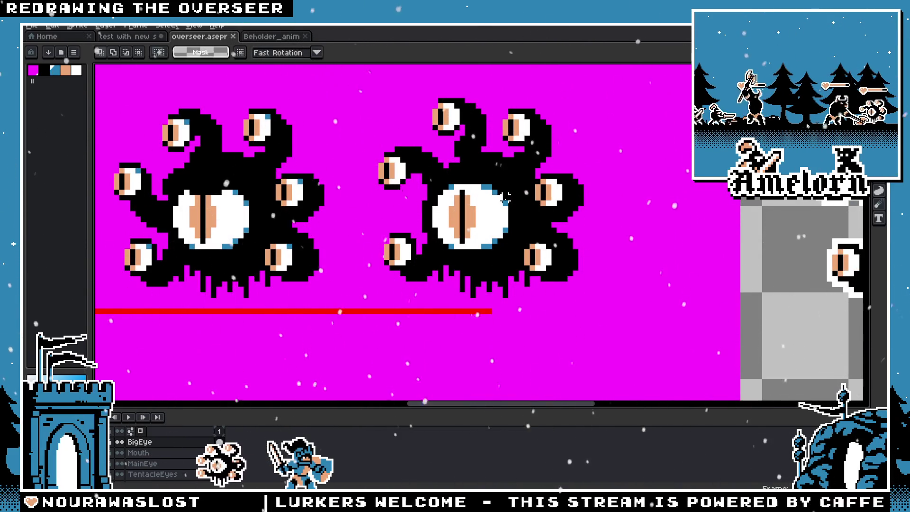
scroll(505, 198, down, 1)
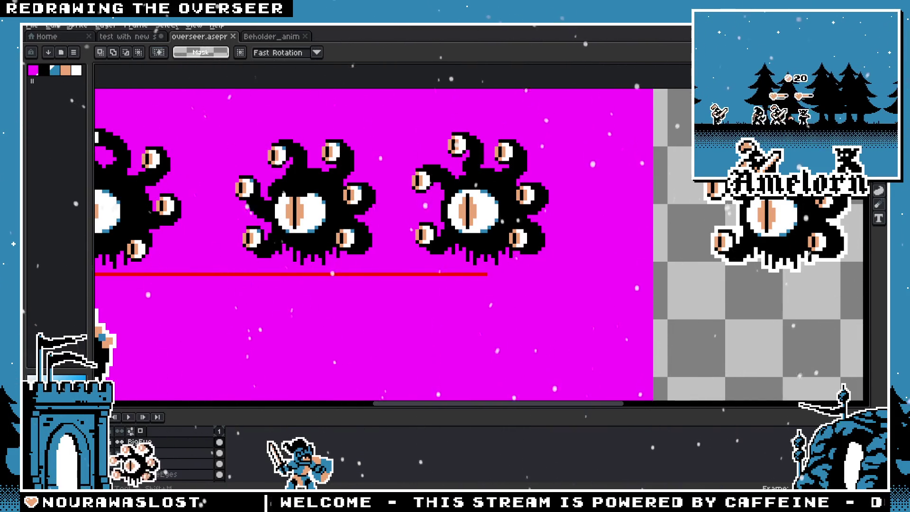
Create a new blank 80x80 sprite via File > New
click(32, 25)
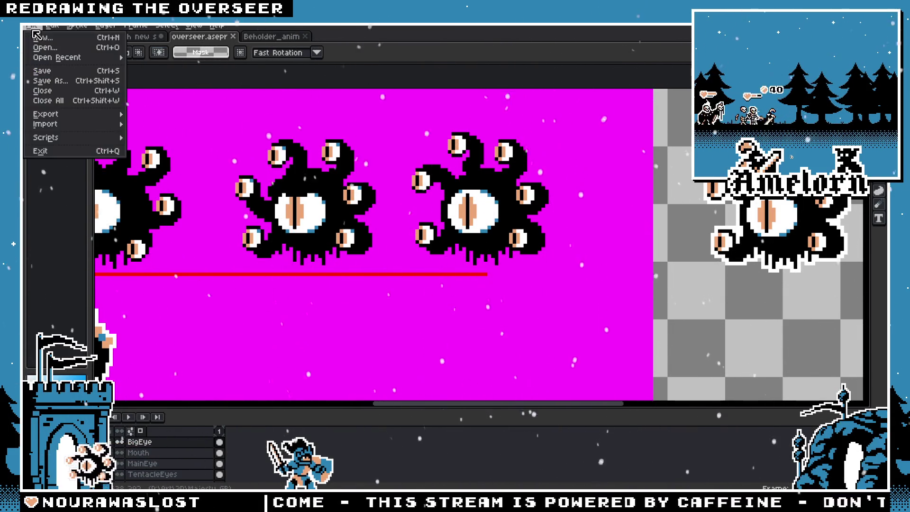
click(39, 37)
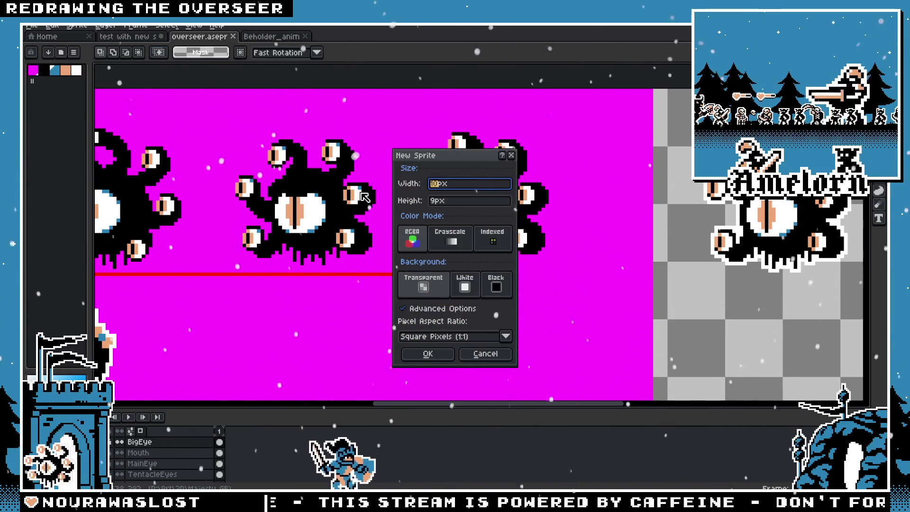
text(16)
key(Tab)
text(16)
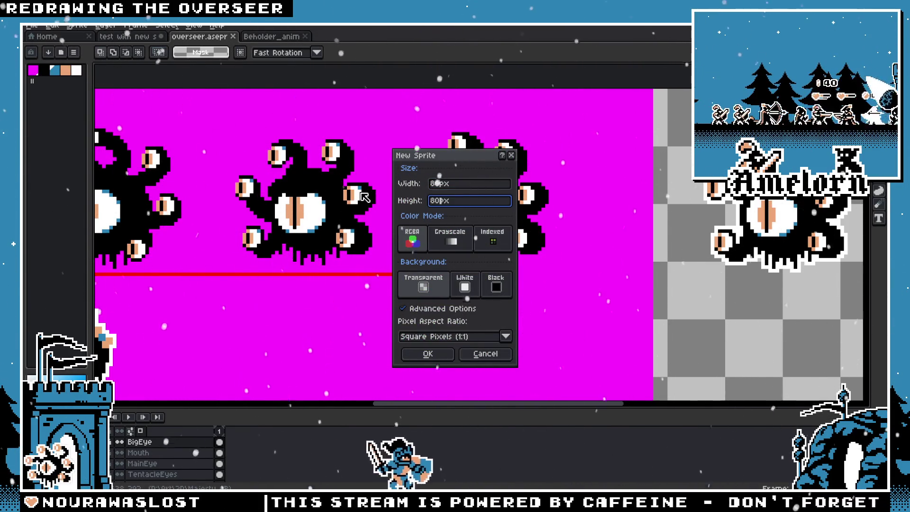
key(Return)
Review the beholder and overseer tabs and load the overseer's colours into the new sprite's palette
click(270, 36)
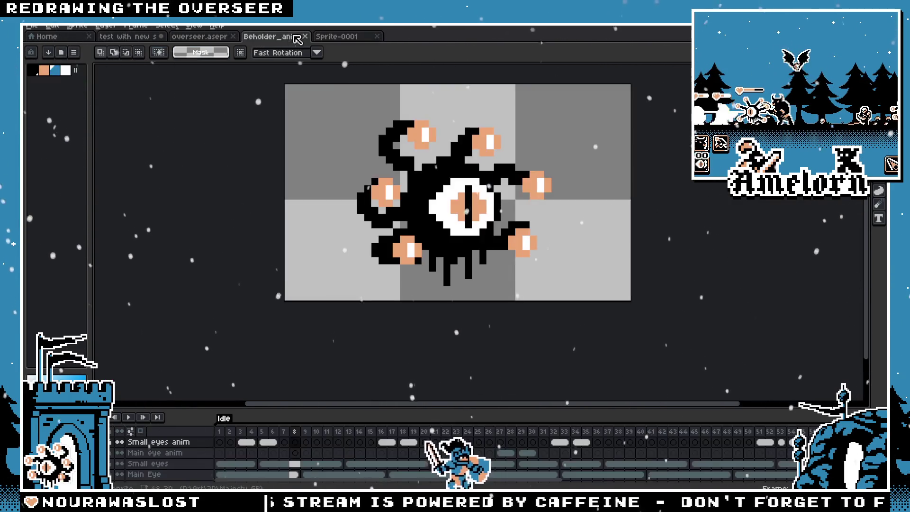
click(200, 36)
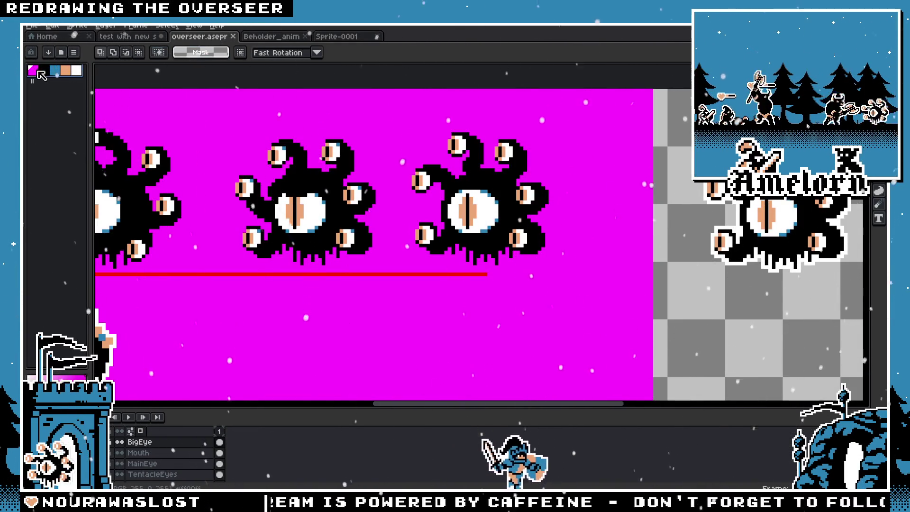
click(338, 38)
click(35, 67)
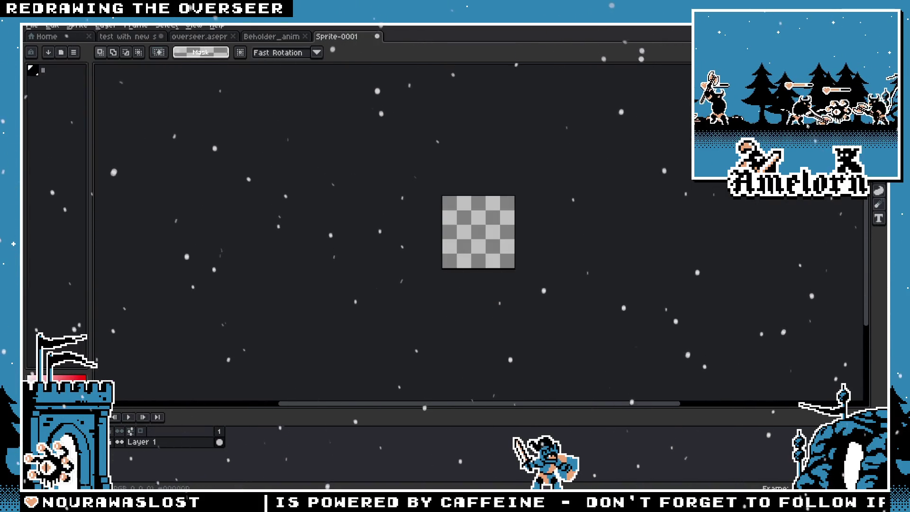
click(273, 36)
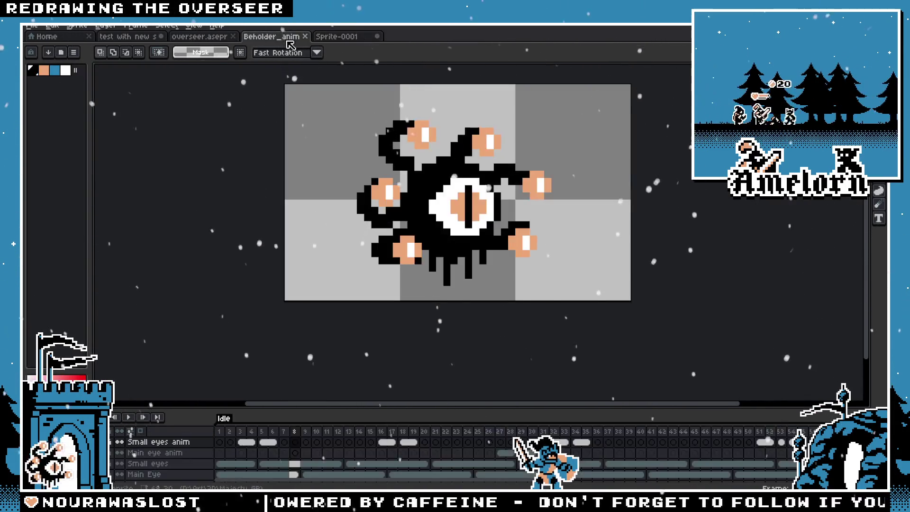
click(213, 37)
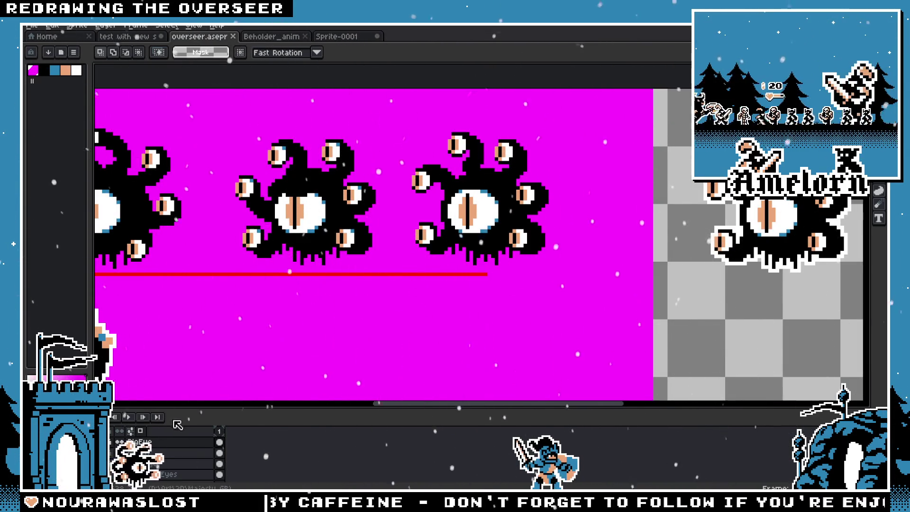
Paste the right-hand beholder into the new sprite, then undo it and go back to the overseer sheet
drag(576, 127, 399, 278)
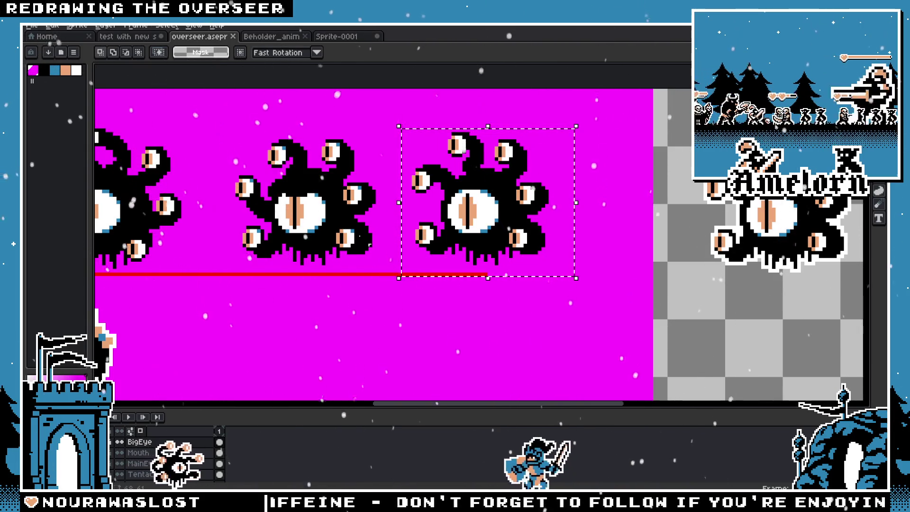
click(334, 36)
scroll(426, 192, up, 3)
key(ctrl+v)
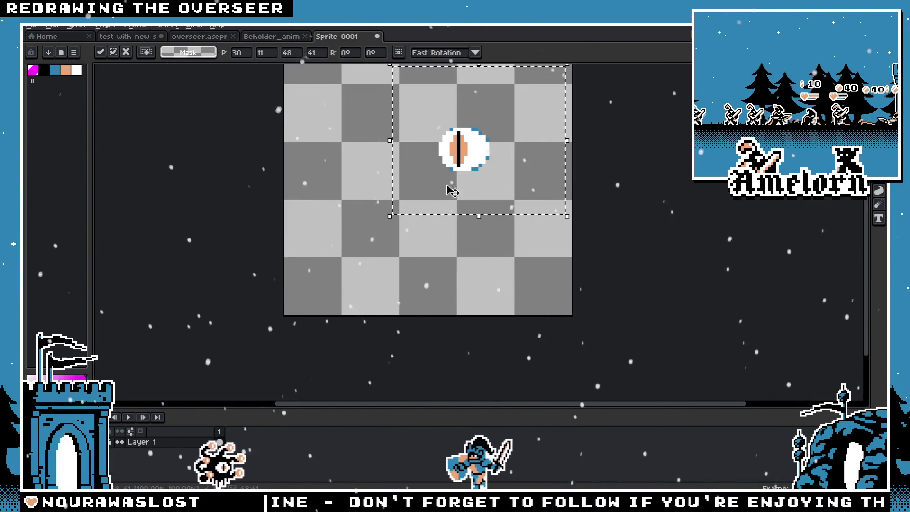
drag(462, 167, 469, 172)
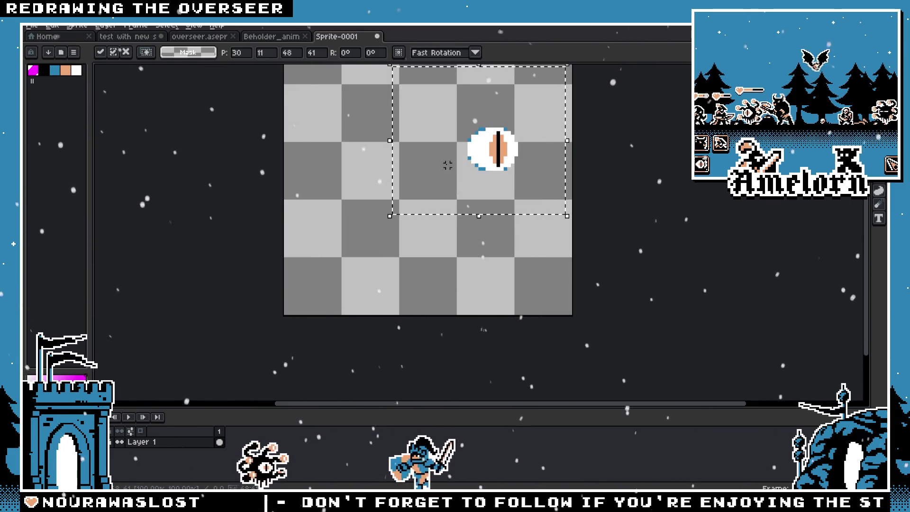
key(Return)
key(ctrl+z)
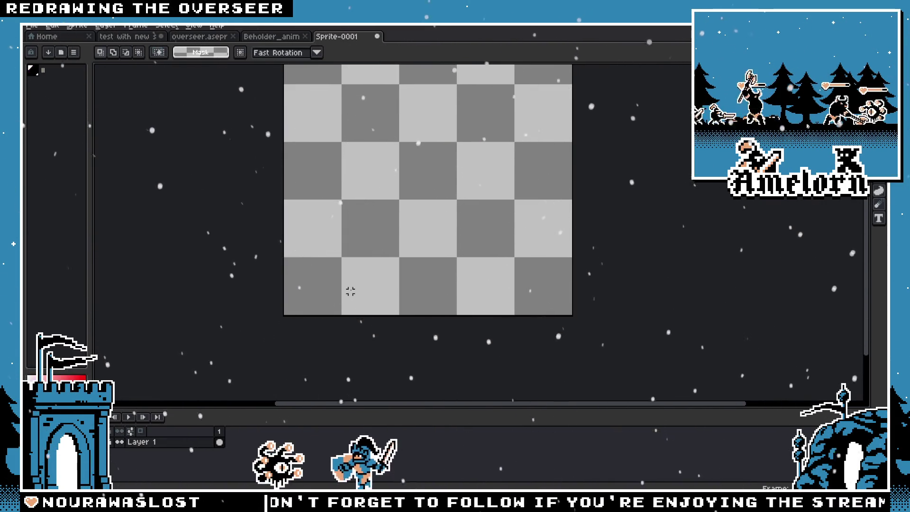
click(179, 38)
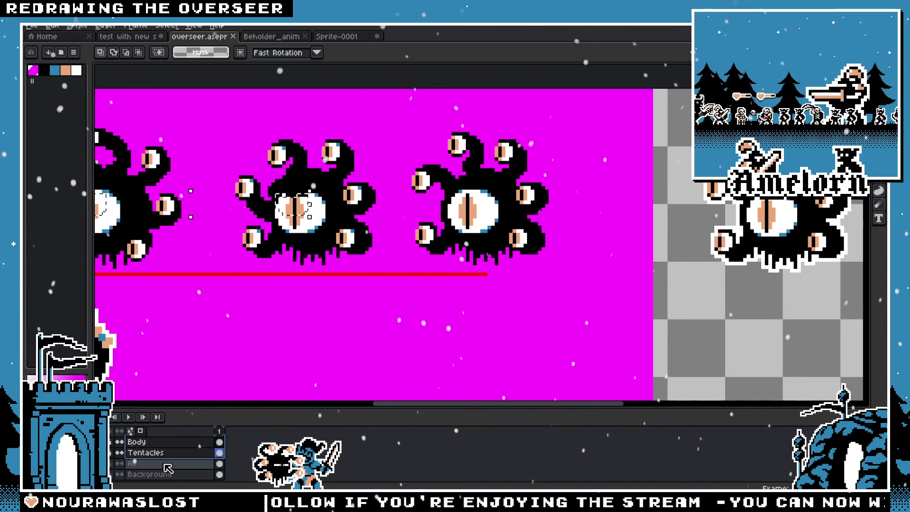
Enlarge the new sprite's canvas and paste the three beholder drawings onto it
drag(209, 444, 223, 436)
click(336, 36)
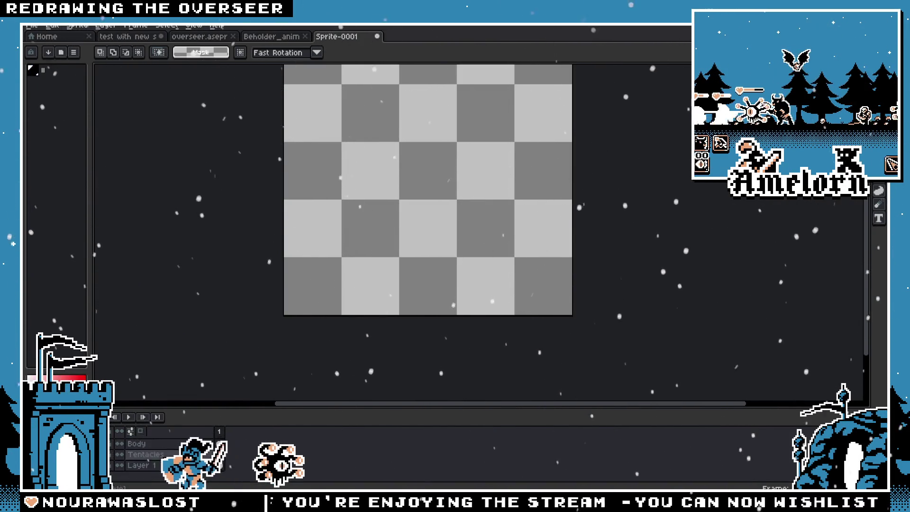
scroll(379, 230, down, 2)
scroll(442, 213, down, 1)
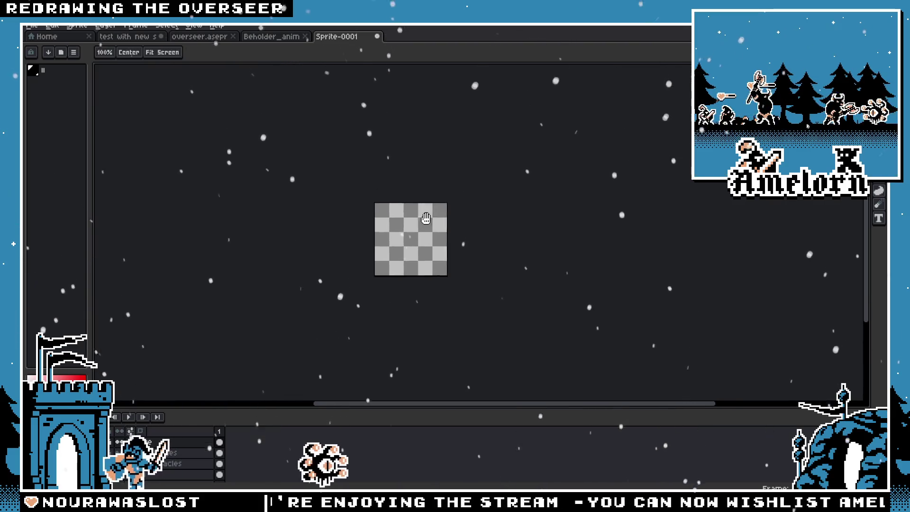
key(ctrl+alt+c)
drag(440, 292, 621, 96)
key(Return)
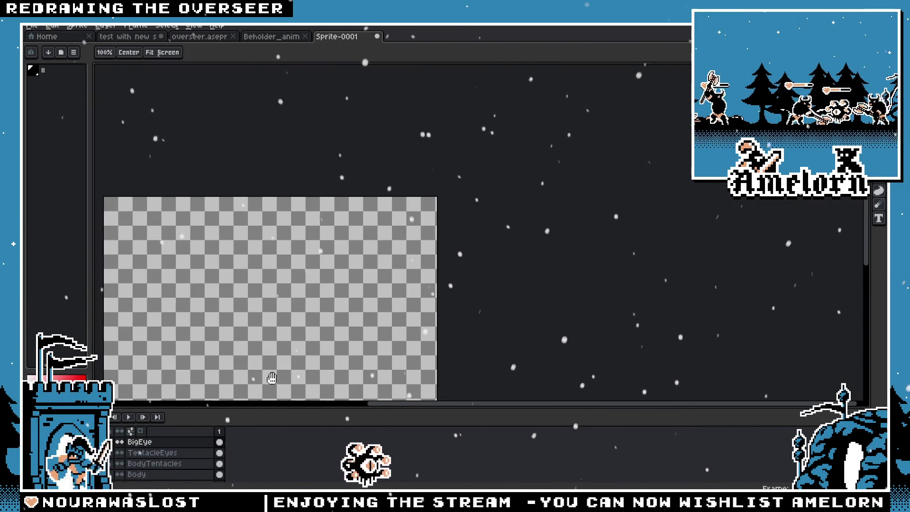
key(ctrl+v)
scroll(398, 248, up, 3)
scroll(398, 247, down, 3)
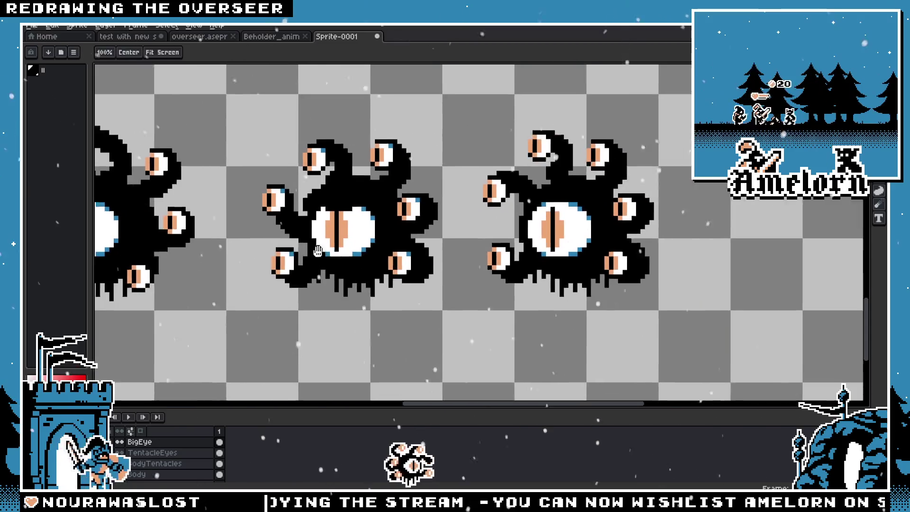
key(ctrl+alt+c)
Crop the canvas down around a single beholder with Canvas Size
drag(582, 317, 385, 274)
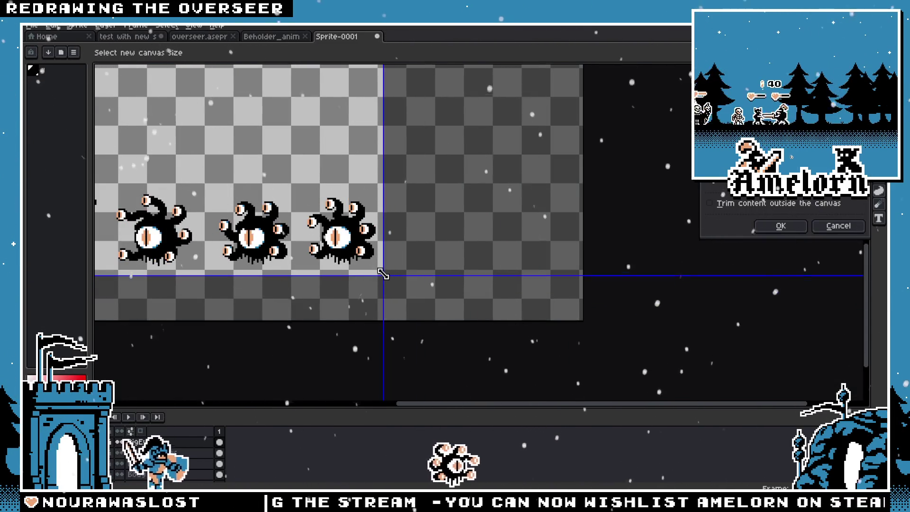
click(781, 225)
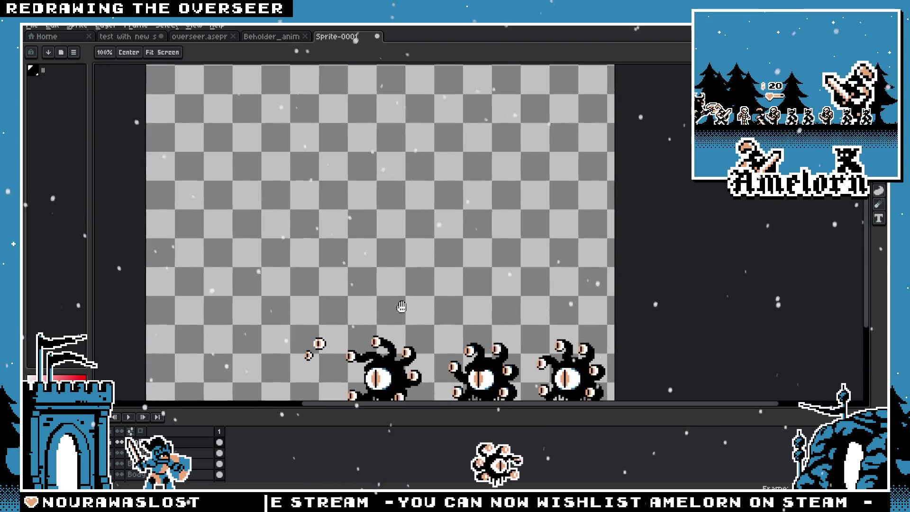
scroll(143, 115, down, 3)
key(ctrl+alt+c)
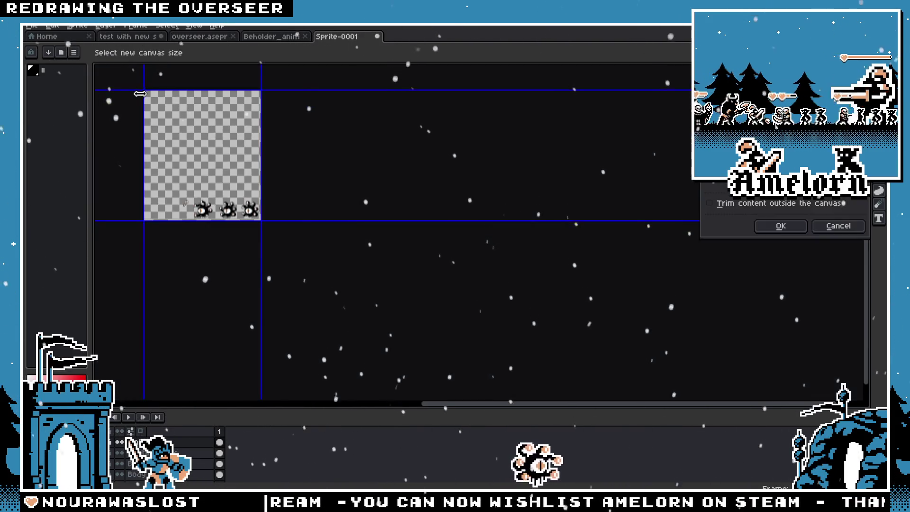
drag(142, 89, 218, 169)
scroll(243, 203, up, 5)
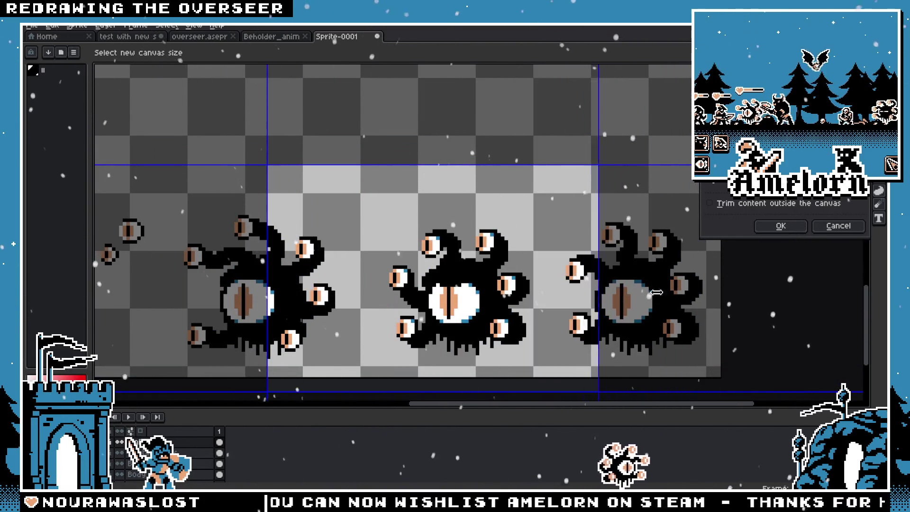
mouse_move(565, 274)
mouse_down()
mouse_move(545, 294)
mouse_move(685, 323)
mouse_move(668, 324)
mouse_up()
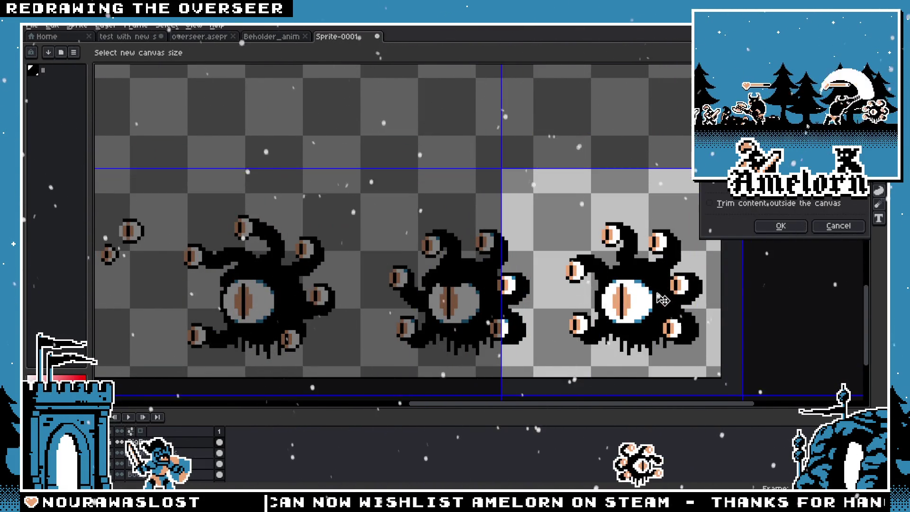
click(781, 226)
Tighten the crop to a square around the beholder and flip the canvas horizontally
key(ctrl+alt+c)
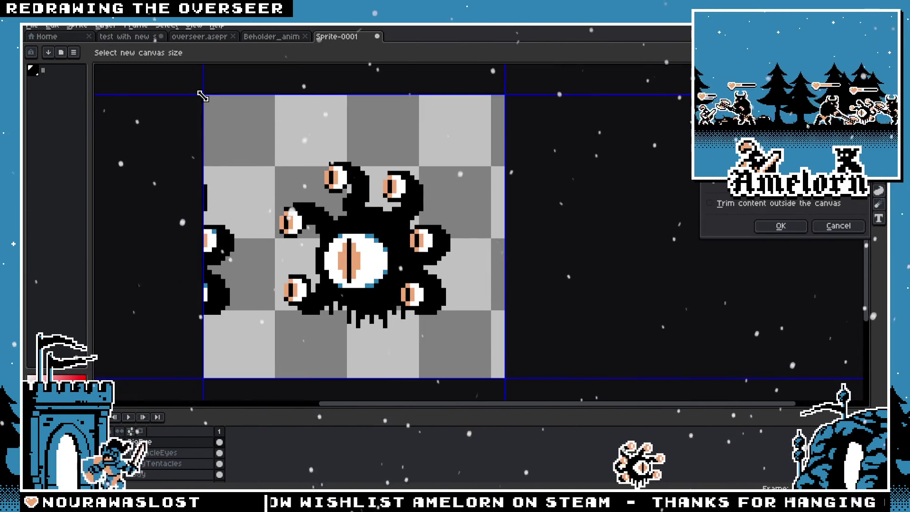
mouse_move(205, 97)
mouse_down()
mouse_move(251, 124)
mouse_move(248, 131)
mouse_up()
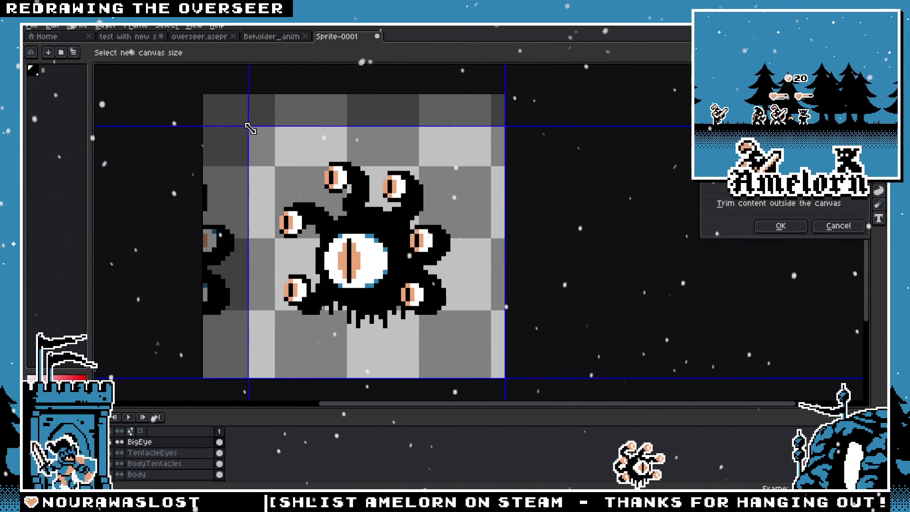
drag(507, 381, 498, 372)
key(Return)
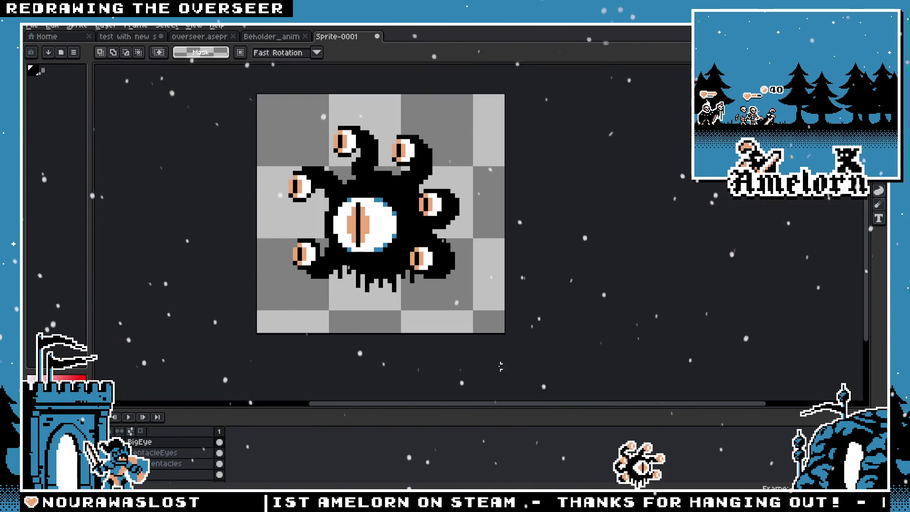
click(76, 28)
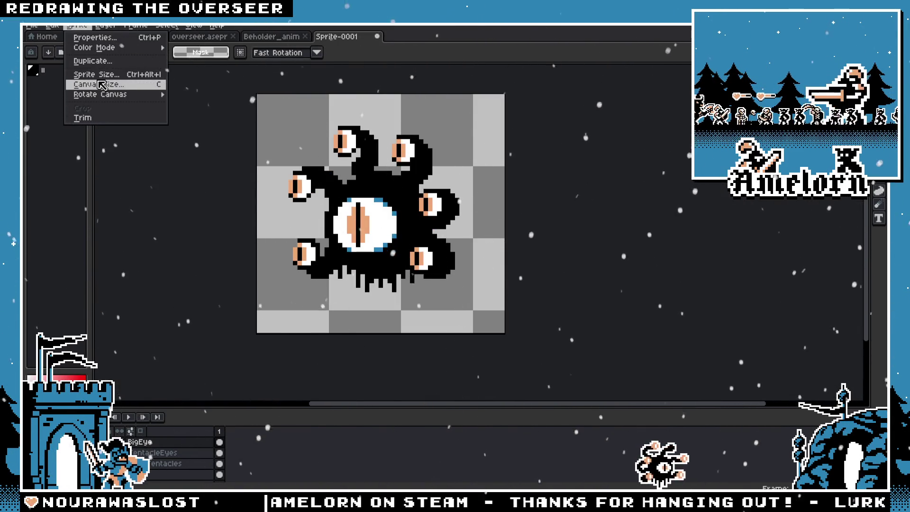
mouse_move(100, 93)
click(213, 124)
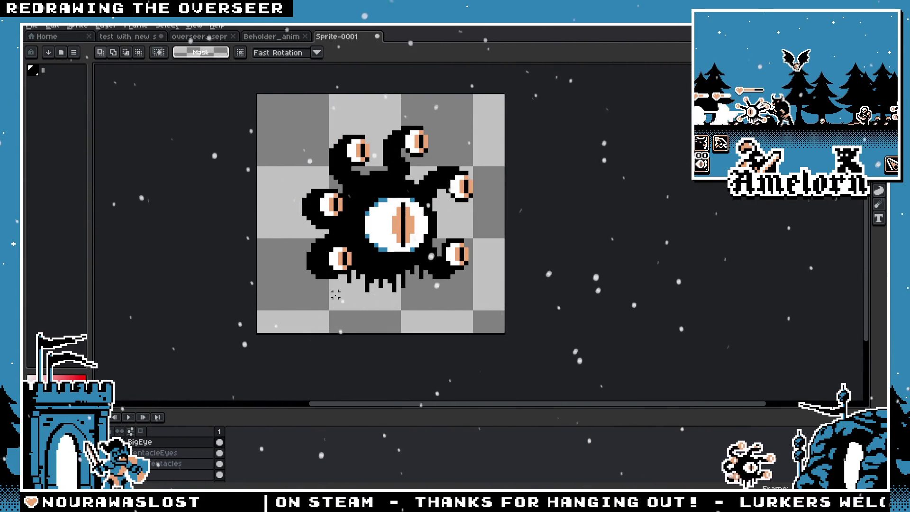
scroll(427, 263, down, 5)
scroll(427, 263, down, 1)
scroll(429, 259, up, 6)
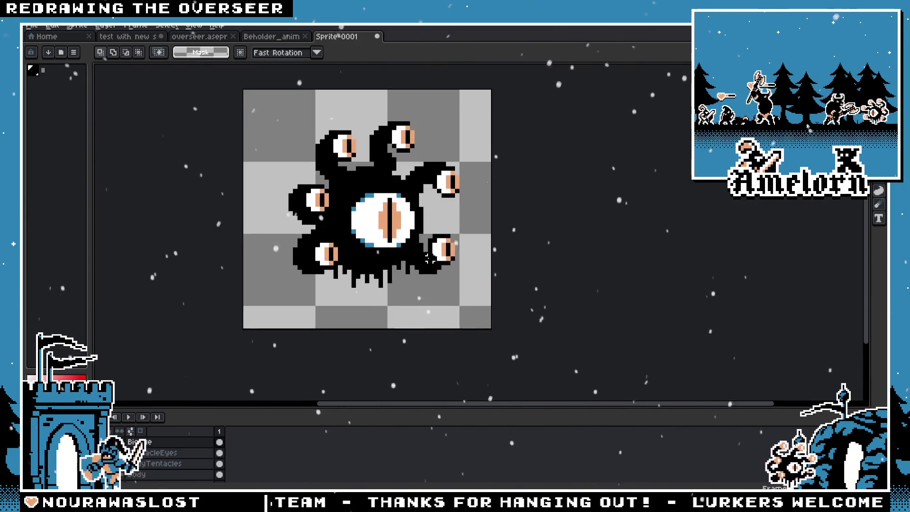
Undo the horizontal flip and recentre the beholder in view
key(ctrl+z)
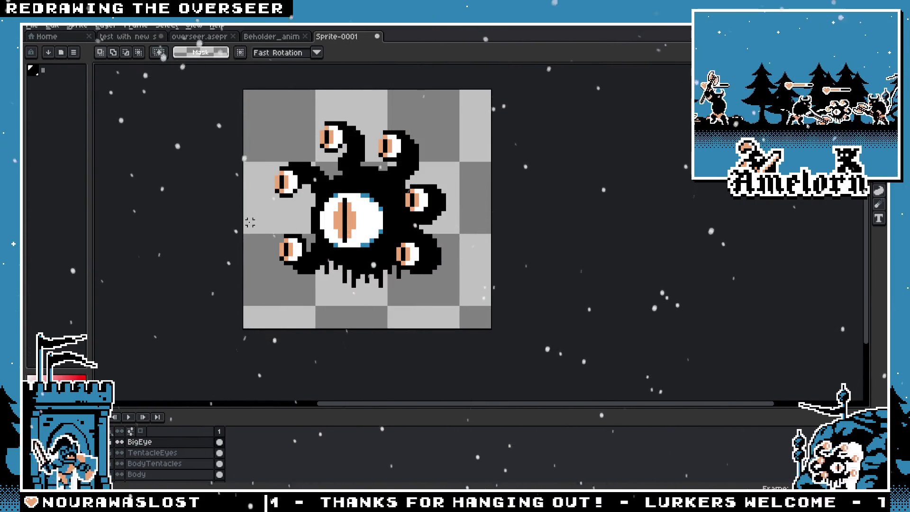
key(h)
drag(205, 192, 248, 219)
key(m)
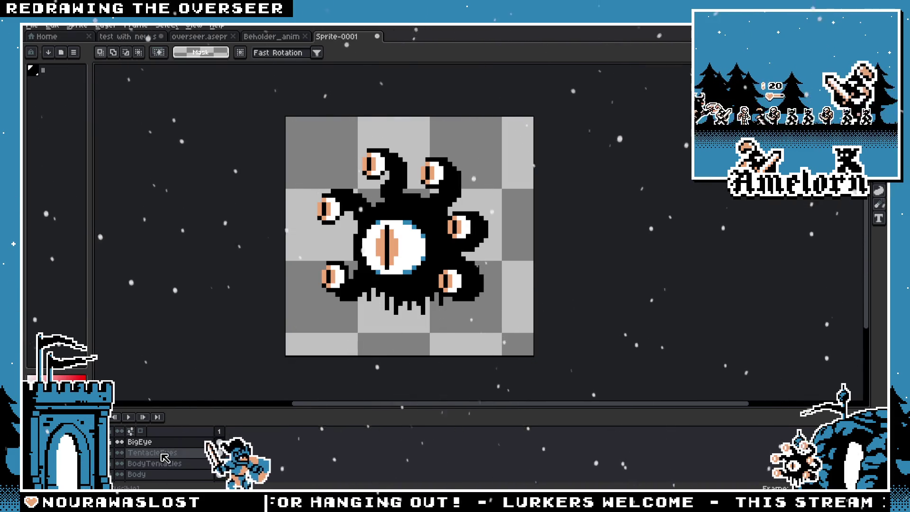
scroll(166, 457, down, 2)
Rename Layer 1 to Background, checking the other two sprite tabs
click(152, 465)
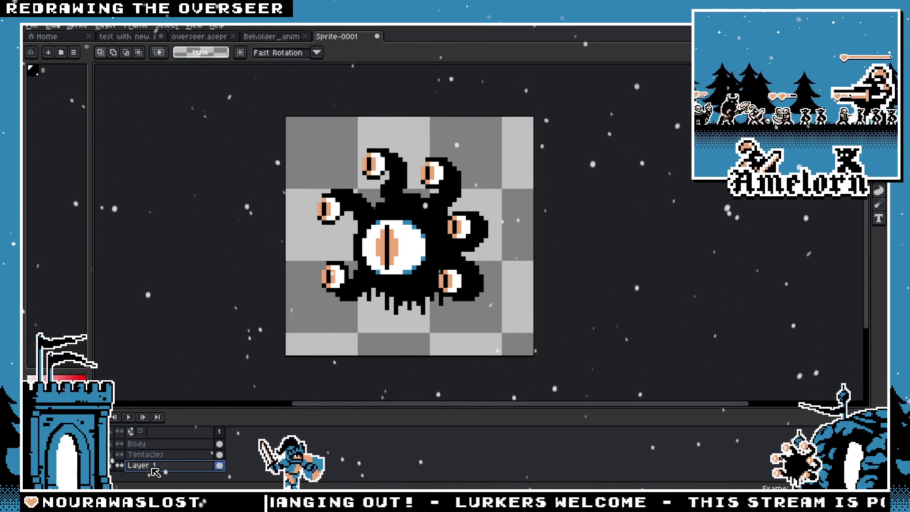
double_click(152, 466)
text(Backgr)
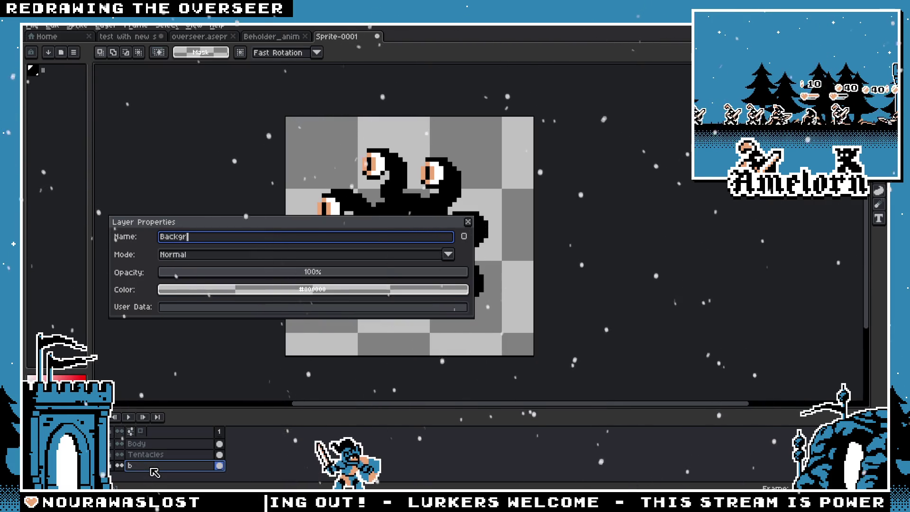
text(ound)
key(Return)
click(274, 37)
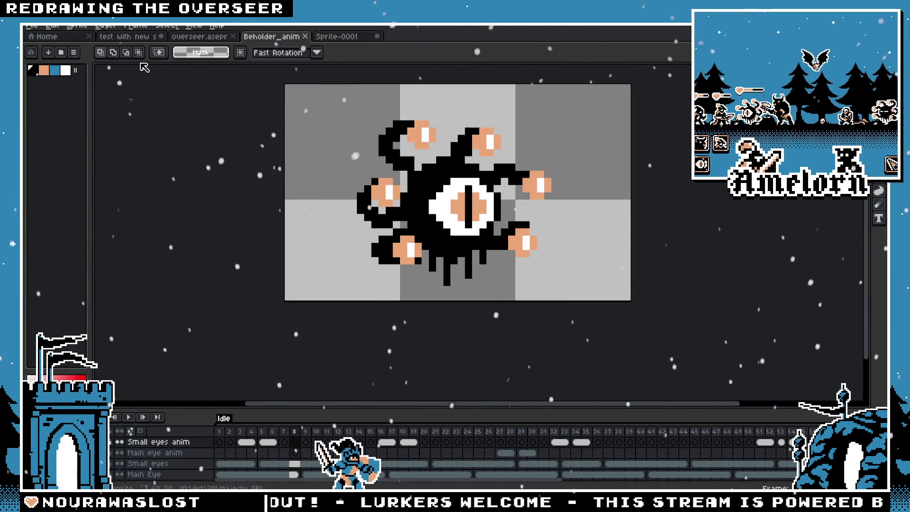
click(196, 38)
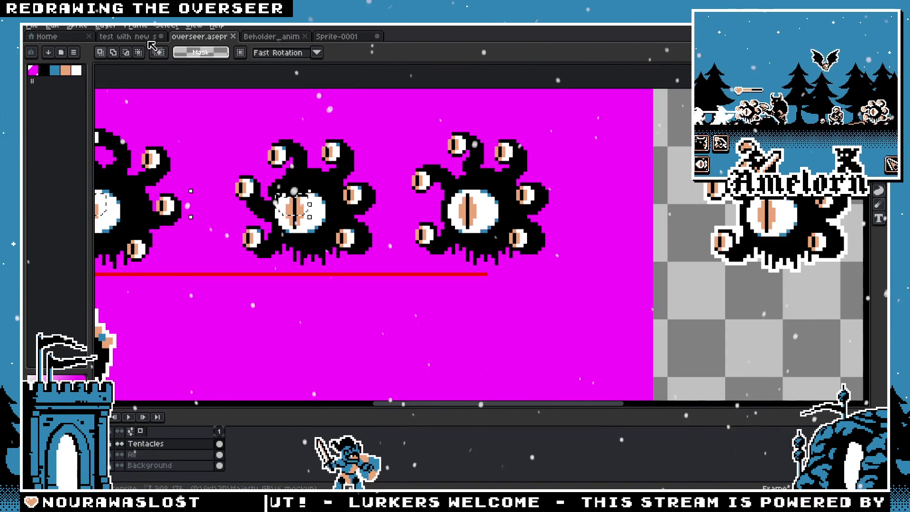
click(338, 37)
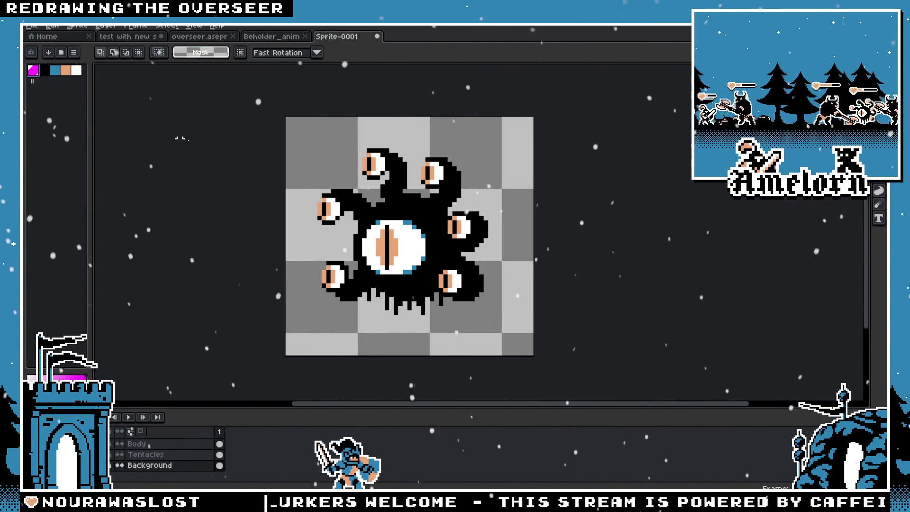
Fill the transparent background with magenta using the Paint Bucket
key(g)
click(441, 141)
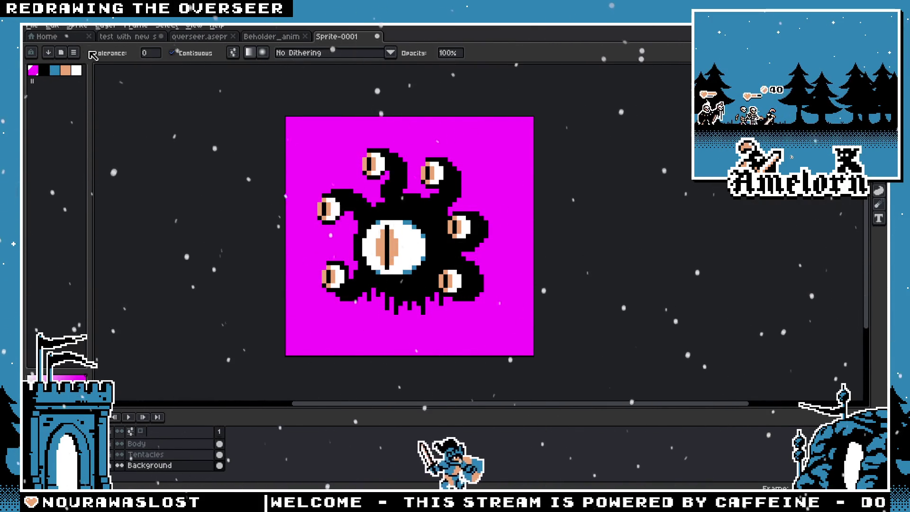
Save the magenta beholder sprite as the overseer_anim file
key(ctrl+s)
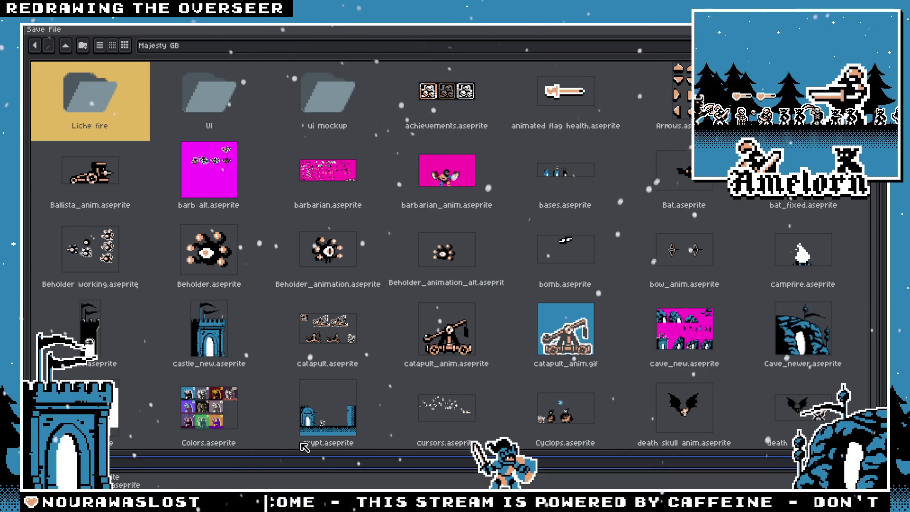
text(_anim)
key(Return)
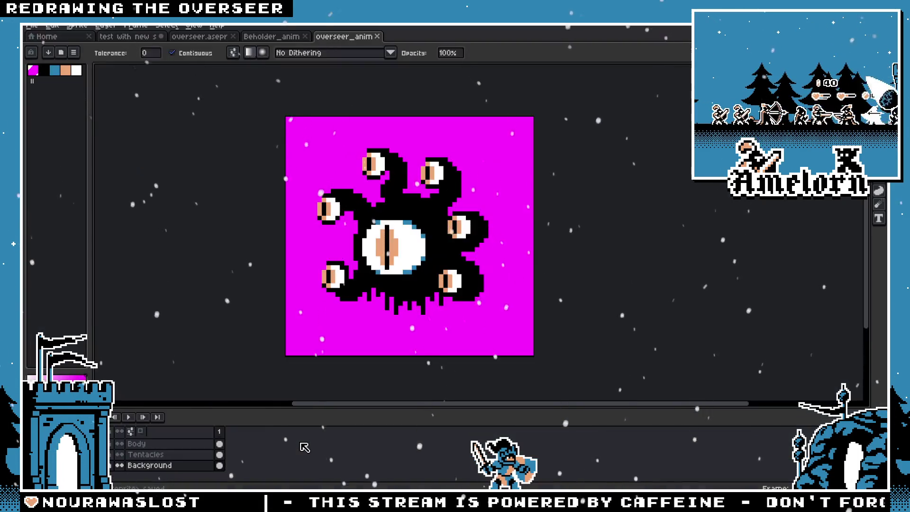
key(m)
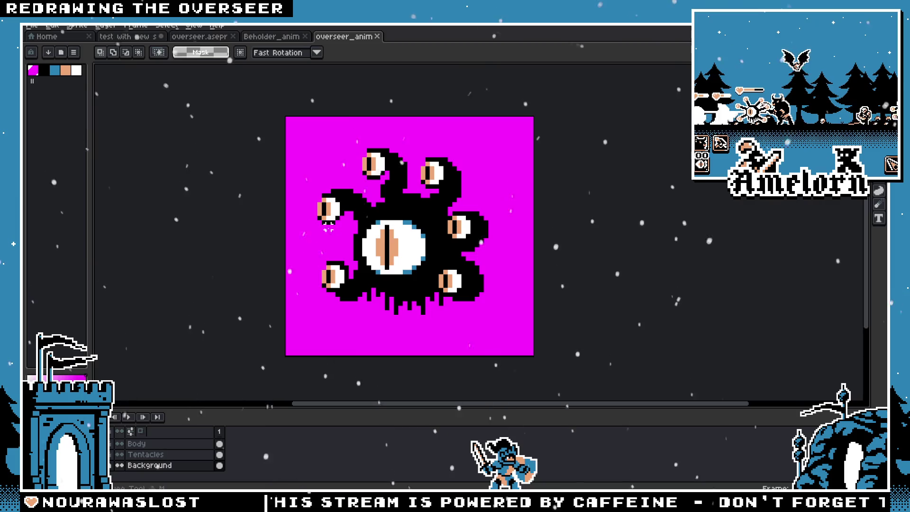
key(ctrl+alt+c)
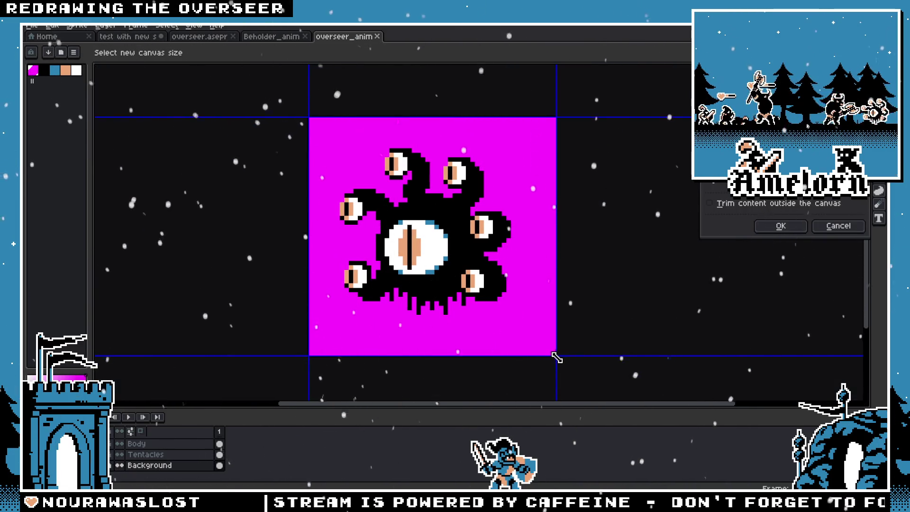
Apply the canvas resize, enlarge the timeline to list all six layers and select the Body layer
click(772, 227)
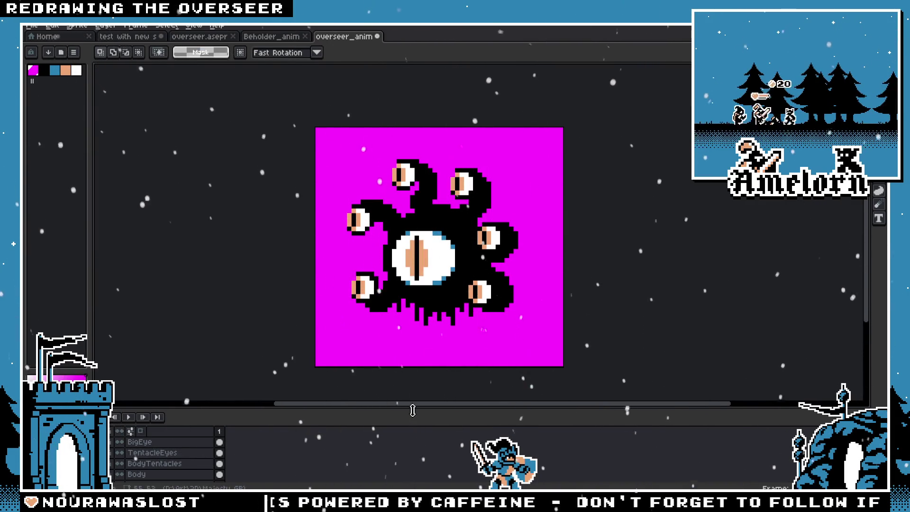
drag(410, 408, 409, 390)
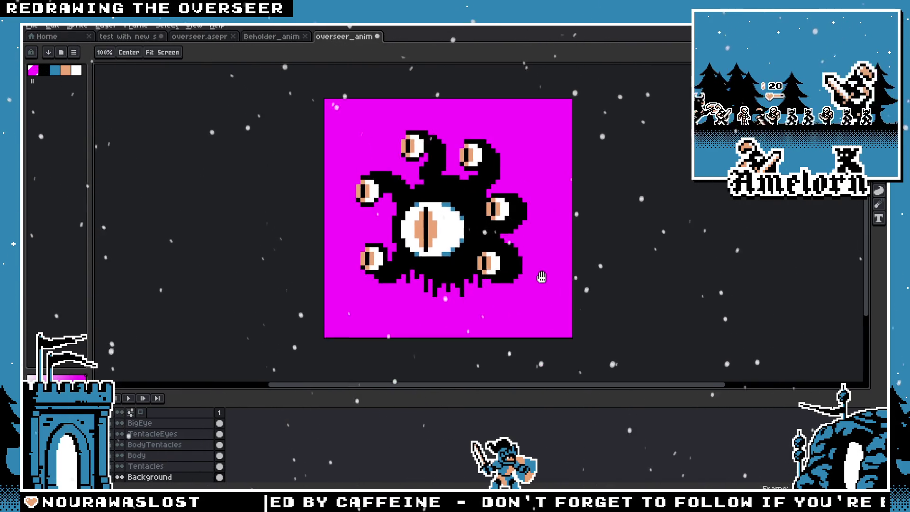
scroll(474, 313, up, 1)
scroll(505, 270, down, 1)
drag(505, 267, 497, 262)
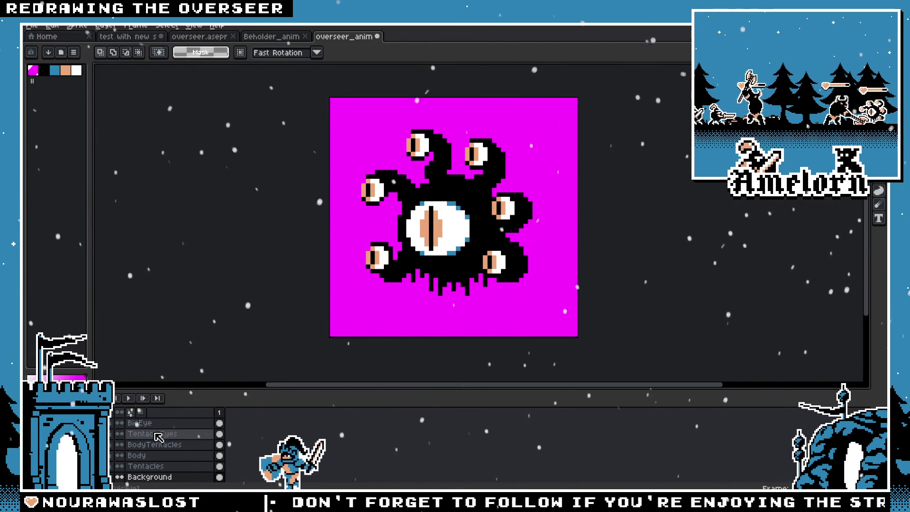
scroll(163, 449, down, 1)
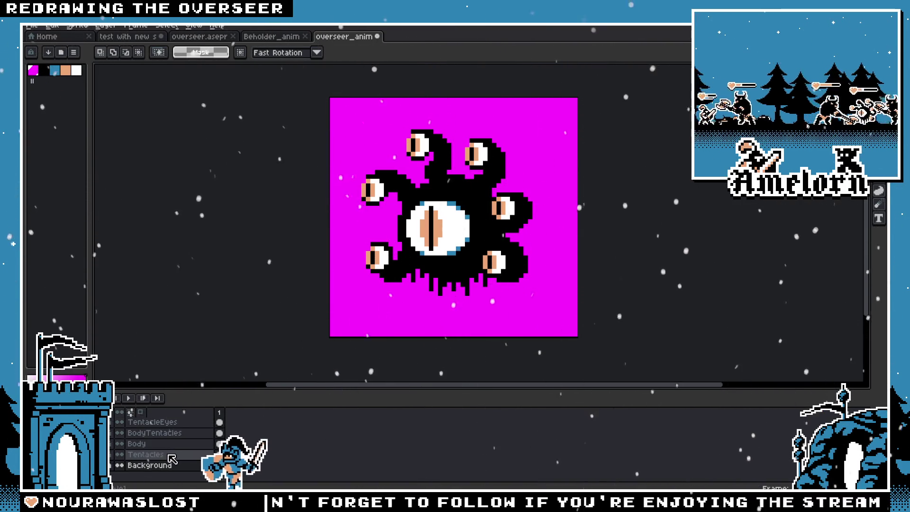
click(164, 443)
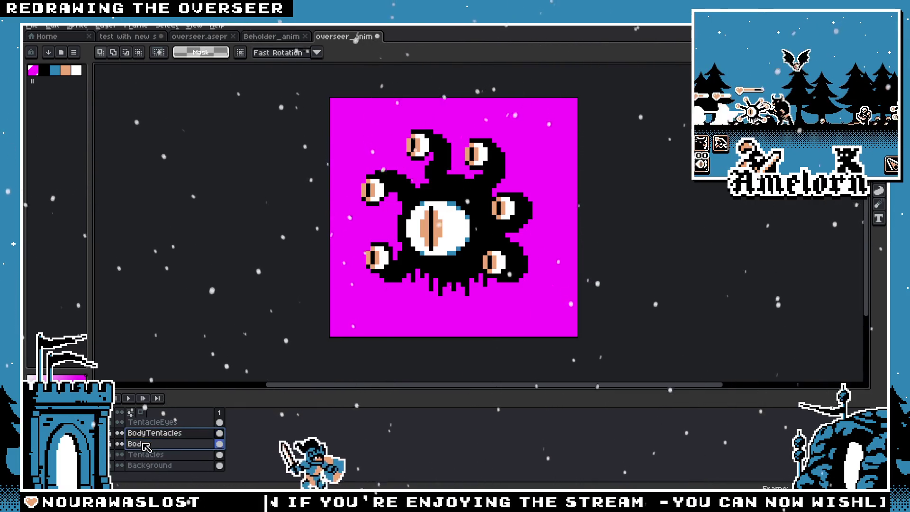
Merge BodyTentacles and Body into one layer and rename the resulting Flattened layer to Body
right_click(144, 445)
click(171, 481)
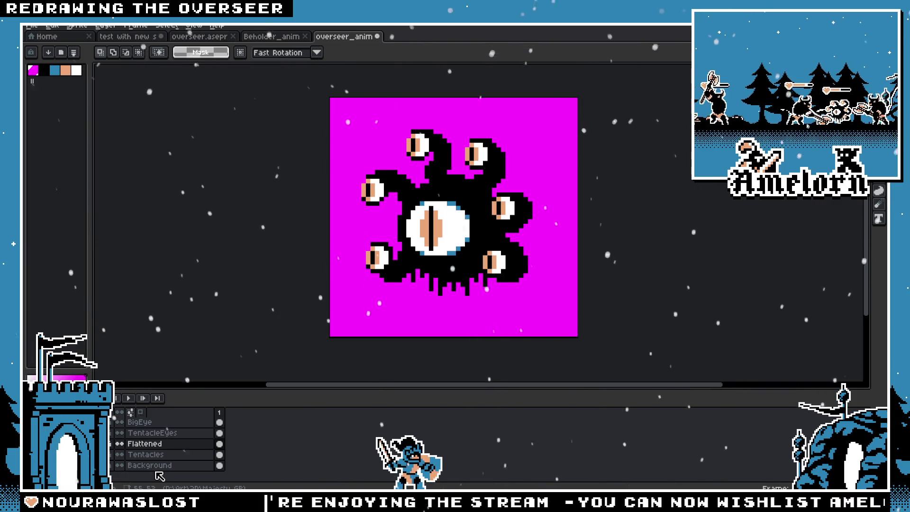
double_click(159, 451)
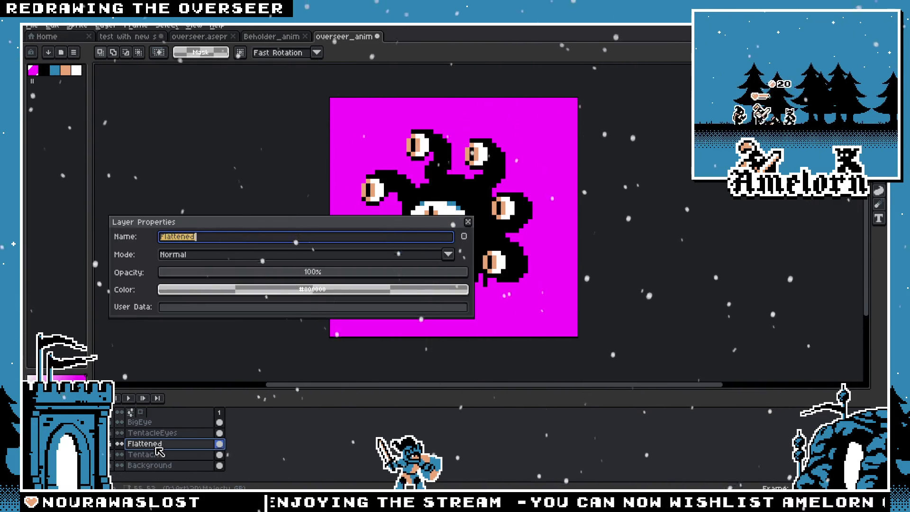
text(Body)
key(Return)
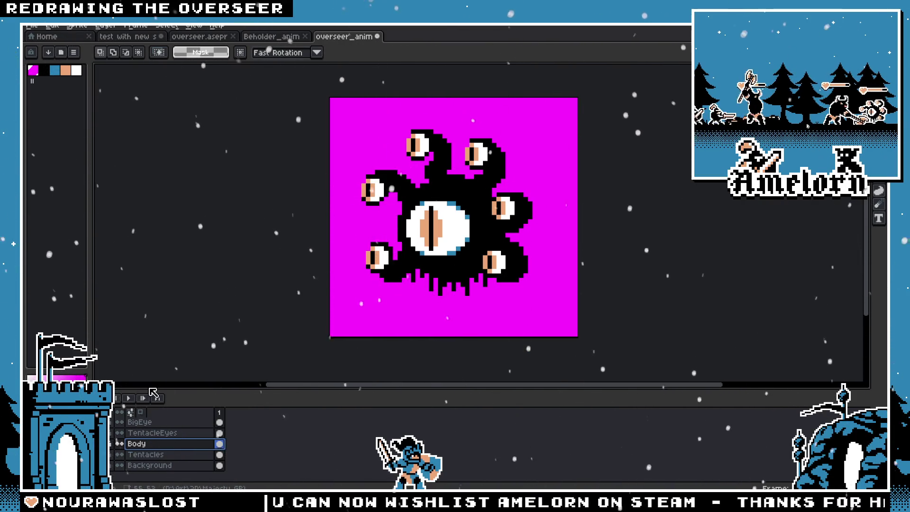
scroll(422, 232, up, 1)
Add a new layer named Blink above BigEye at the top of the stack
key(h)
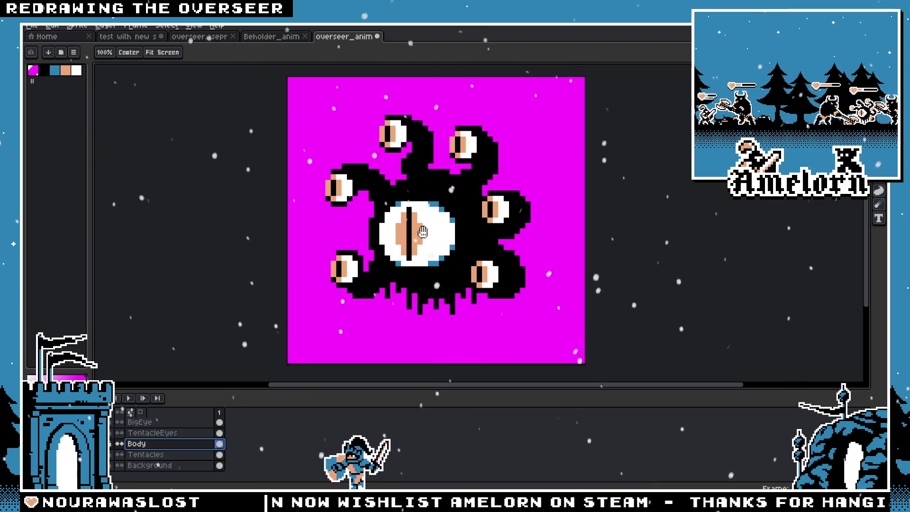
drag(423, 232, 432, 235)
click(162, 433)
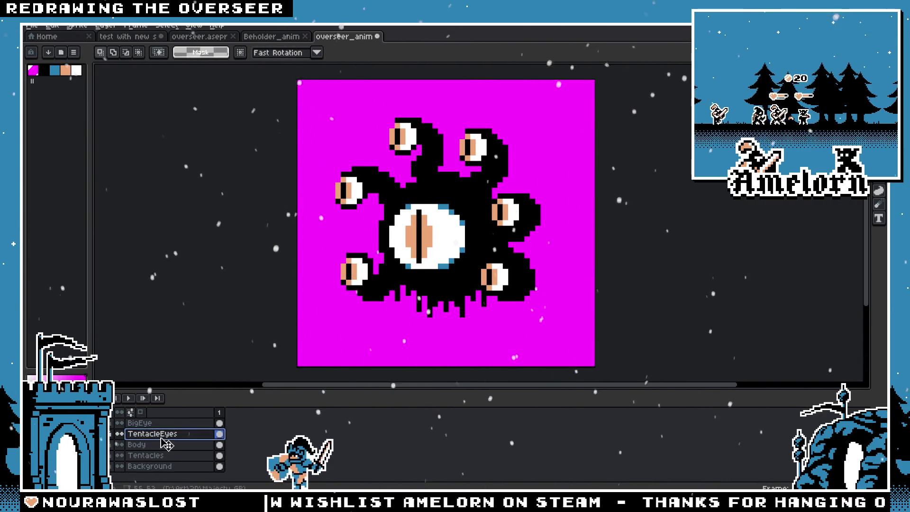
click(153, 423)
right_click(146, 423)
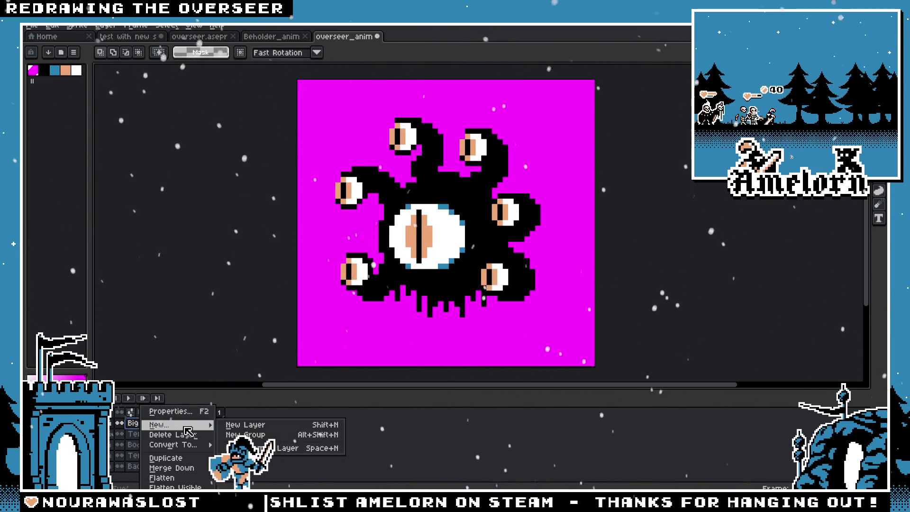
click(245, 424)
key(F2)
text(Blink)
key(Return)
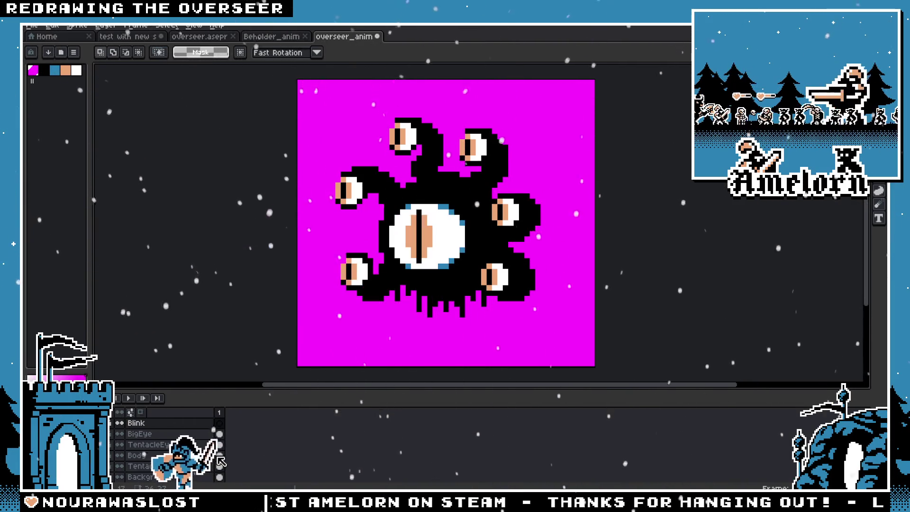
Check frame 1's properties and close them without changes
key(plus)
key(minus)
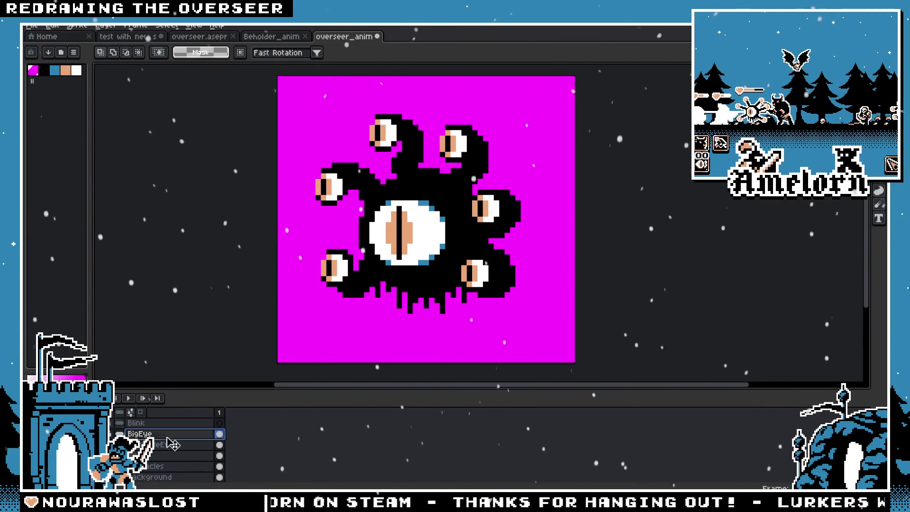
right_click(220, 411)
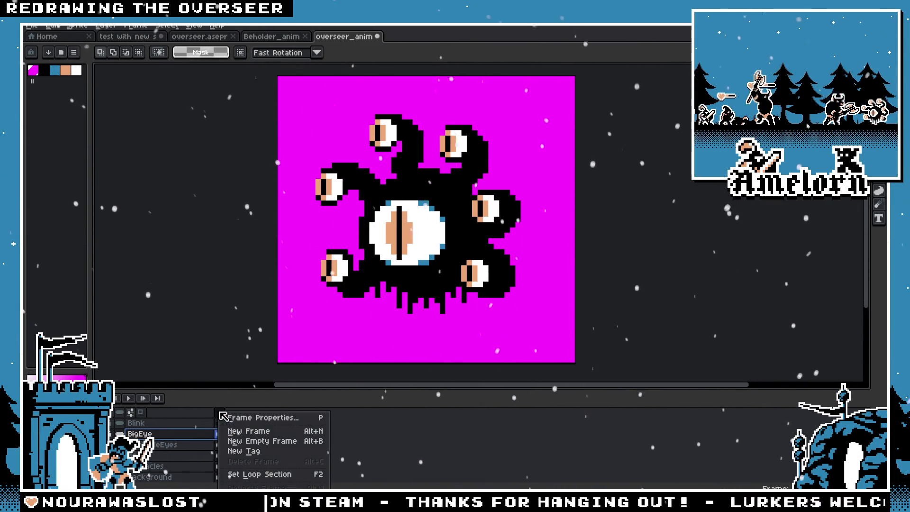
click(232, 415)
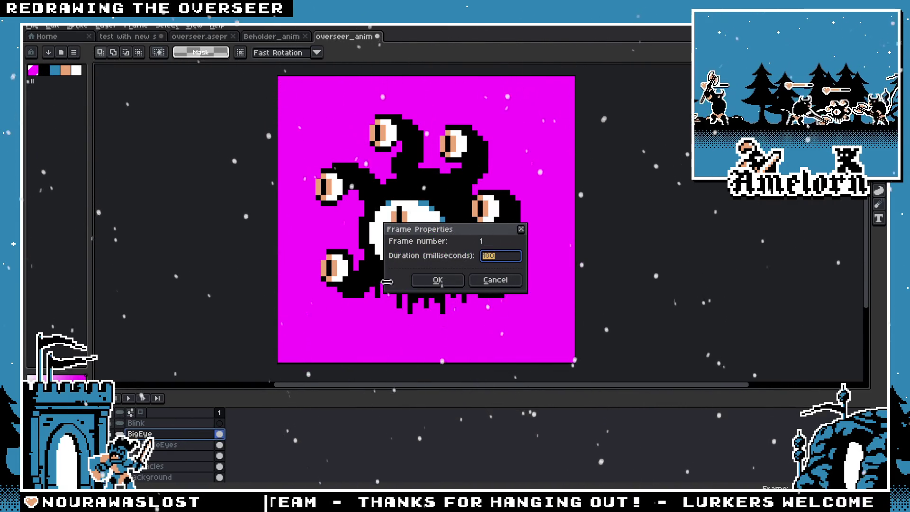
click(497, 283)
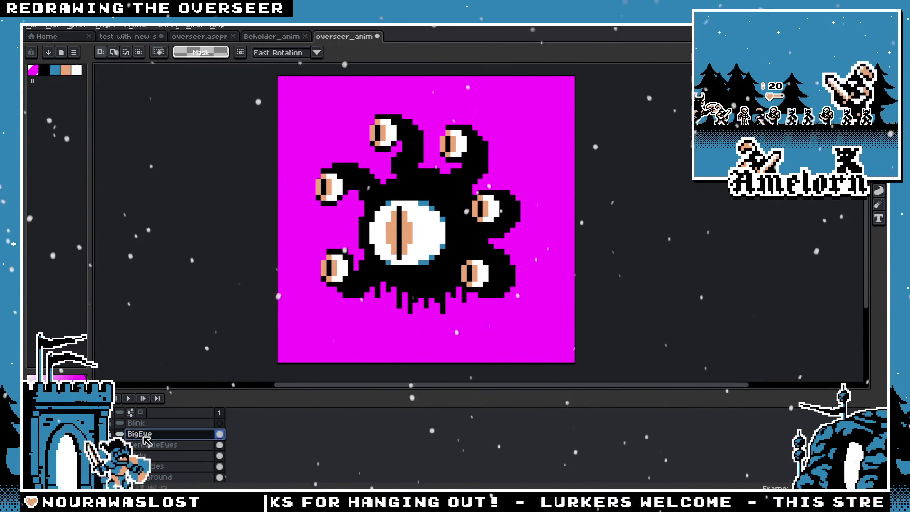
scroll(439, 269, down, 1)
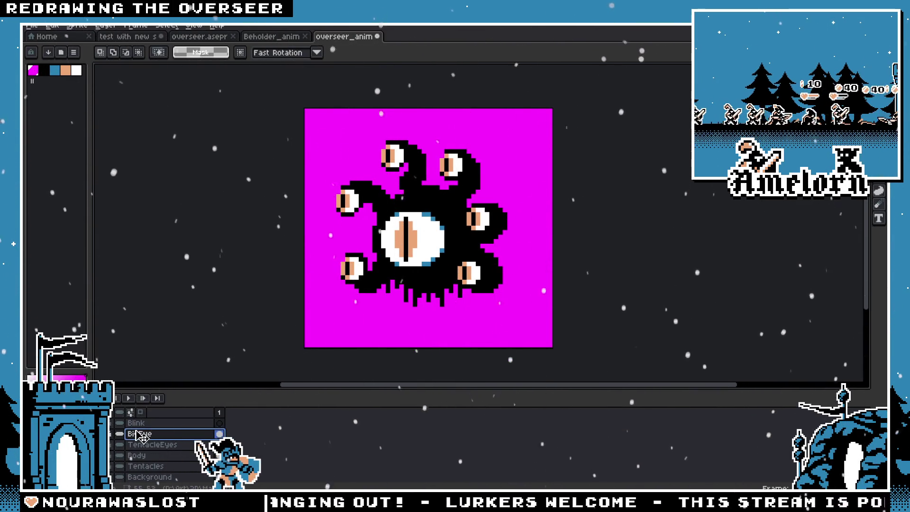
scroll(142, 436, down, 1)
scroll(131, 459, up, 1)
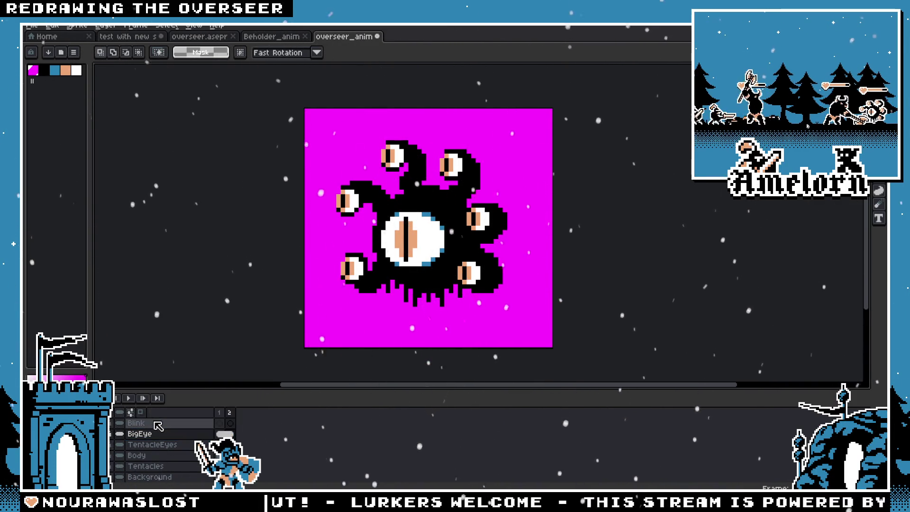
Extend the animation to 20 frames with Alt+N, glancing at frame 2's properties
key(alt+n)
double_click(225, 417)
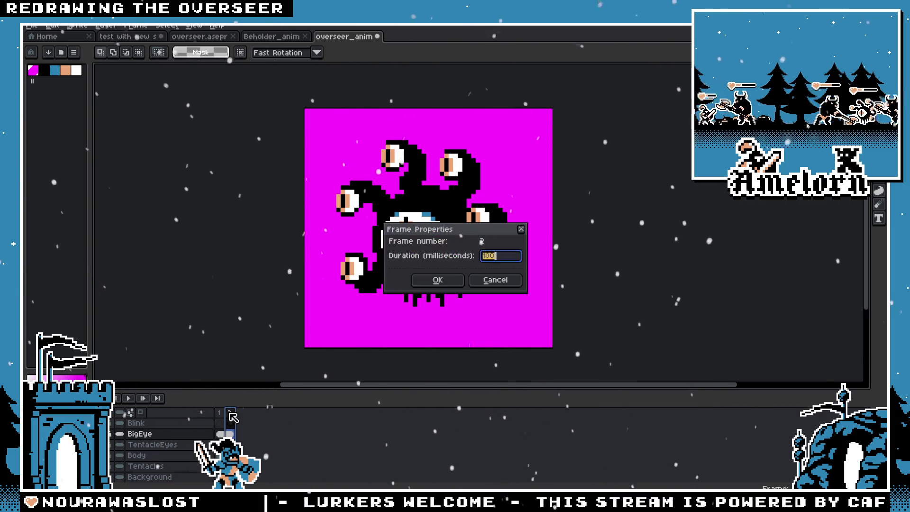
click(494, 278)
key(alt+n)
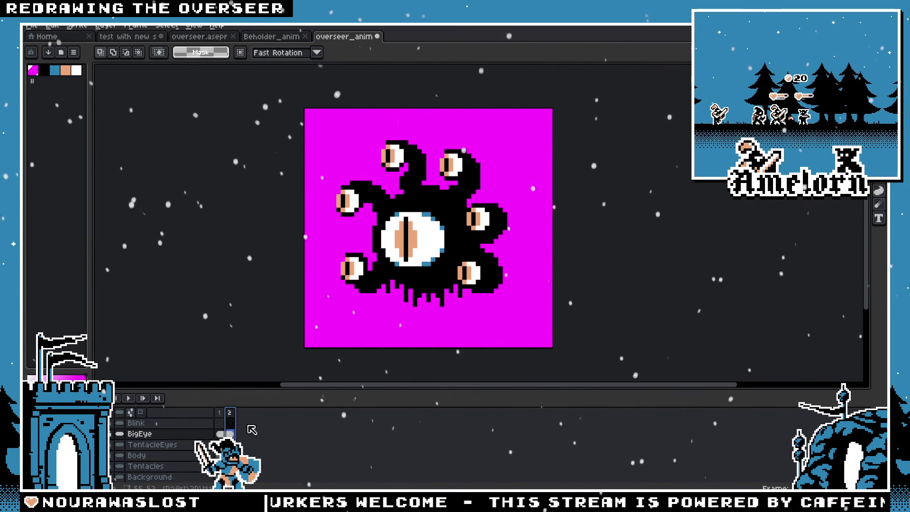
key(alt+n)
key(alt+n)
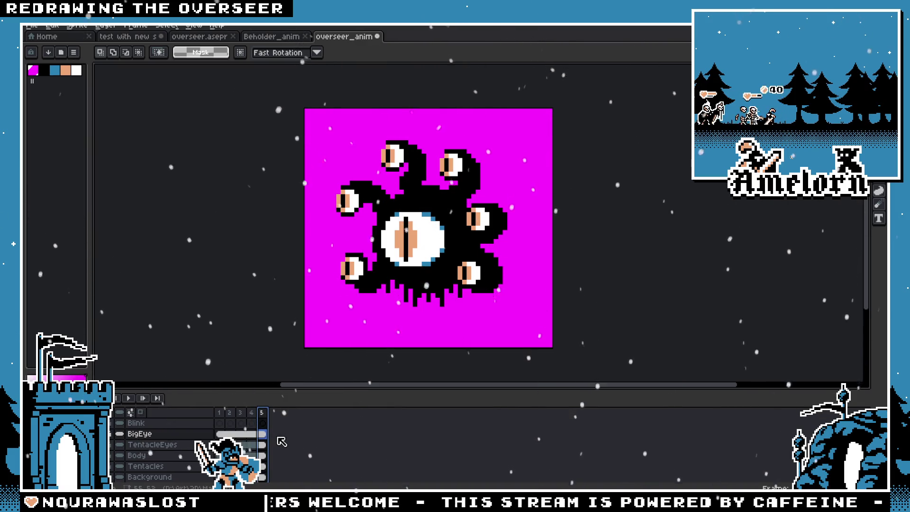
key(alt+n)
key(alt+n)
key(alt+n)
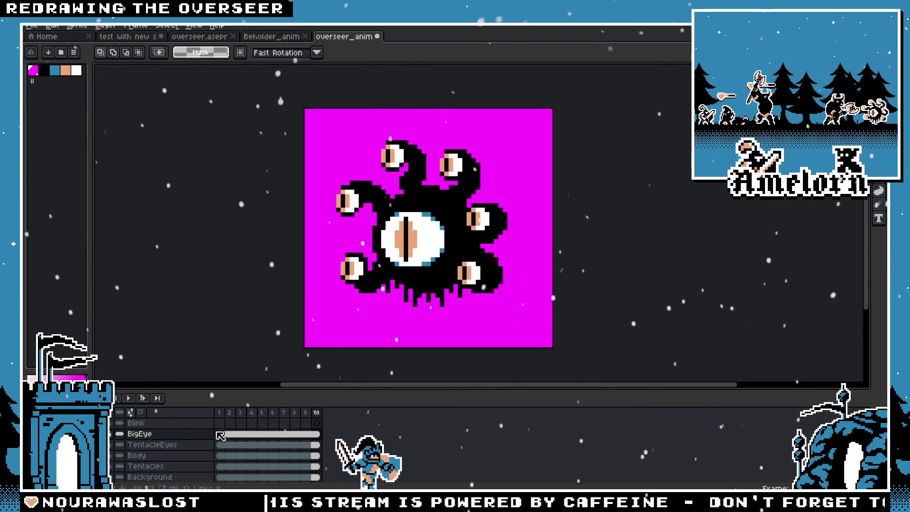
key(alt+n)
key(alt+n)
key(alt+n)
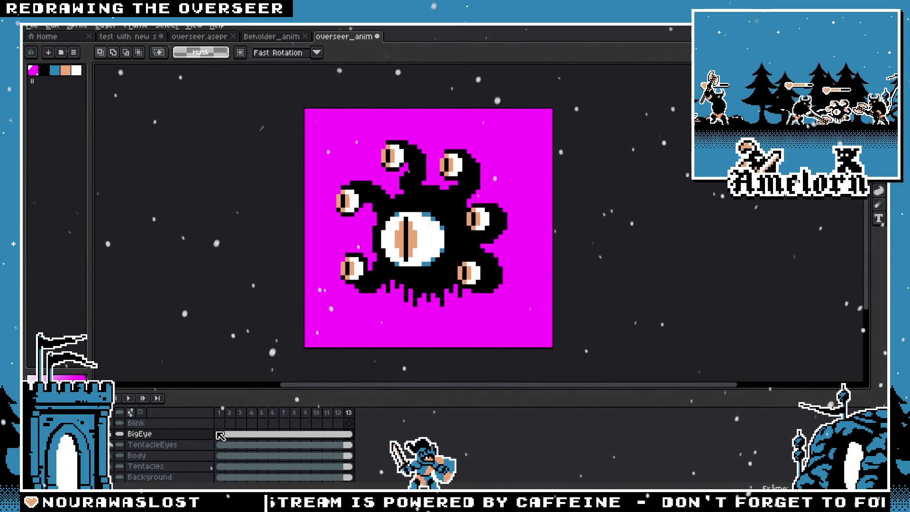
key(alt+n)
key(alt+n)
key(alt+n)
key(alt+n)
key(alt+n)
key(alt+n)
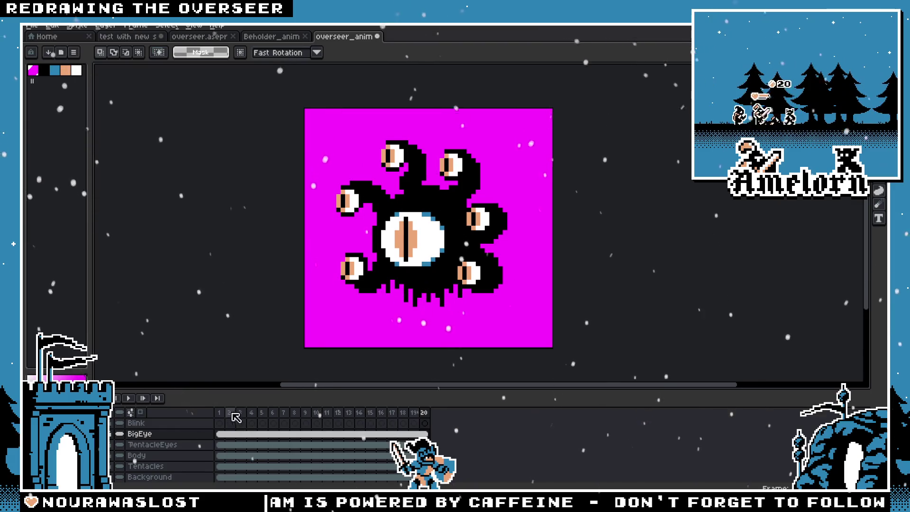
Confirm the properties for frames 1–20 and switch to the Beholder_anim file
drag(231, 415, 426, 414)
right_click(430, 416)
click(441, 420)
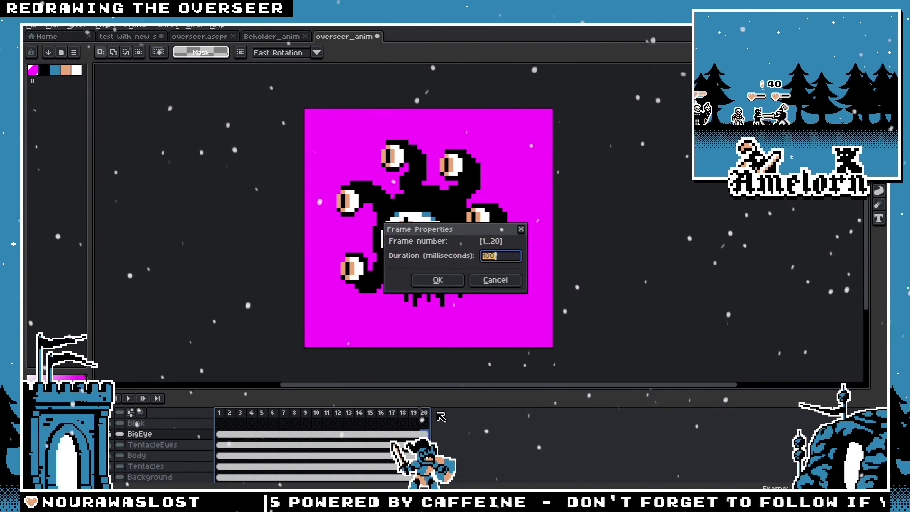
key(Return)
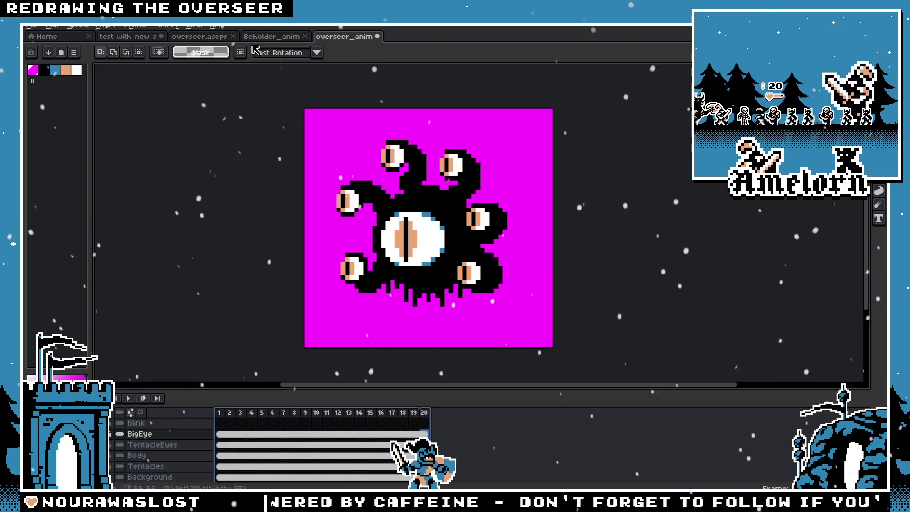
key(ctrl+shift+Tab)
Check frame 10's timing in Beholder_anim's Frame Properties and cancel without changes
right_click(316, 413)
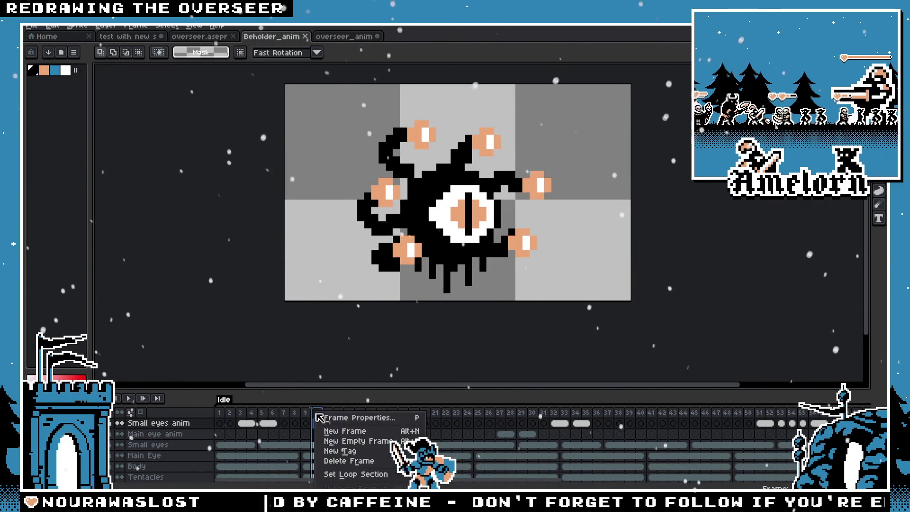
click(338, 417)
click(500, 278)
Return to overseer_anim, play its animation and go back to frame 1
key(ctrl+Tab)
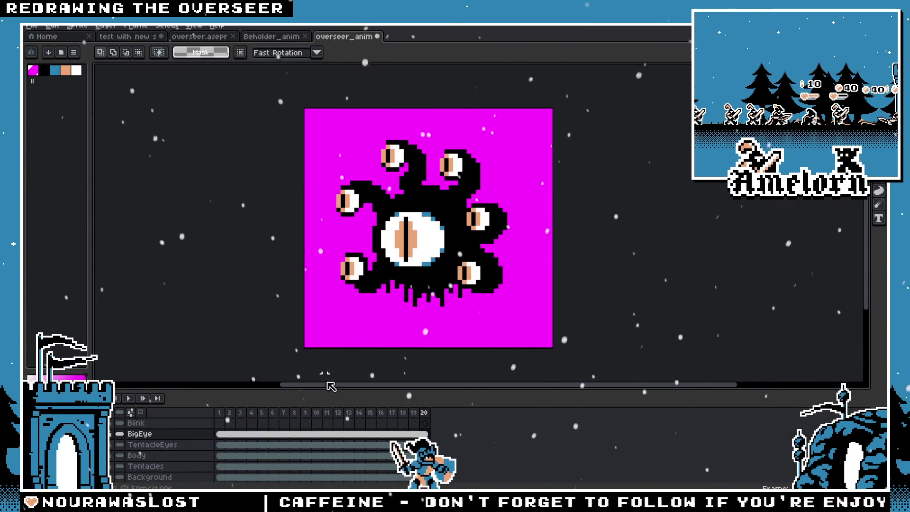
click(142, 400)
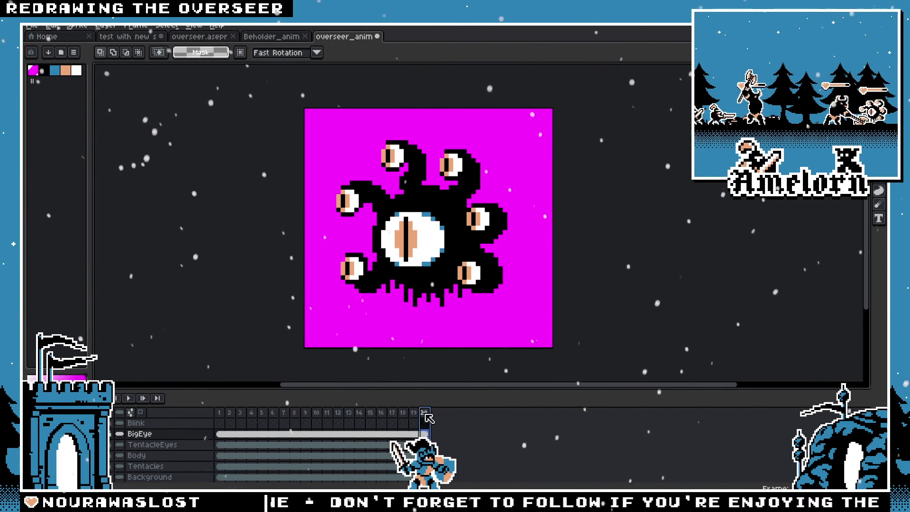
click(221, 414)
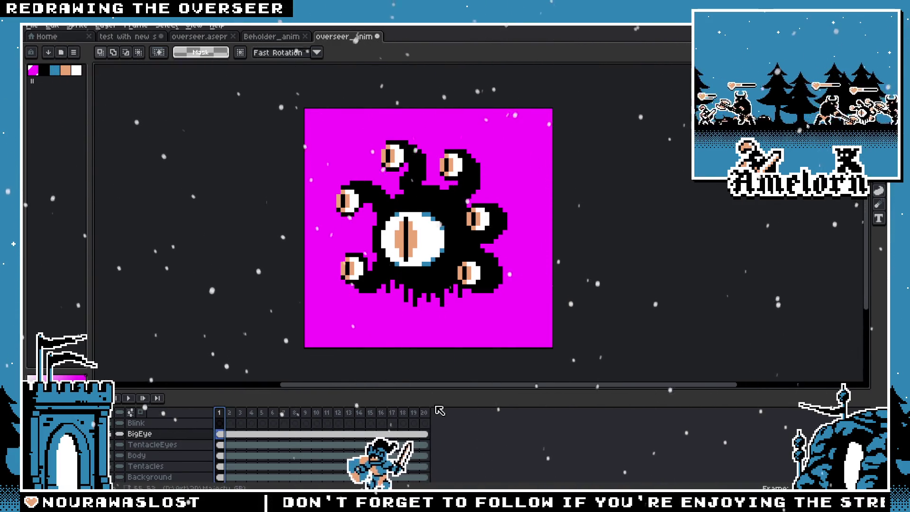
Create a new tag named idle spanning frames 1–20 of the overseer animation
right_click(219, 413)
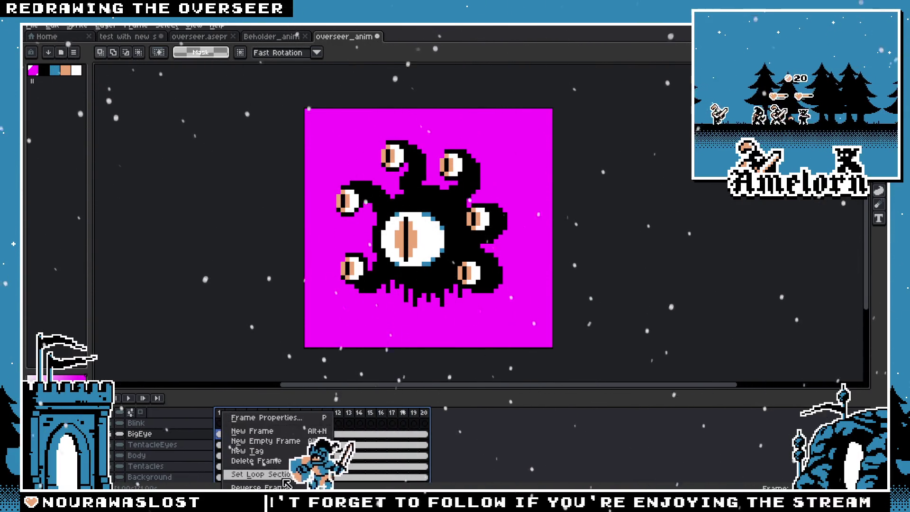
click(249, 450)
text(id)
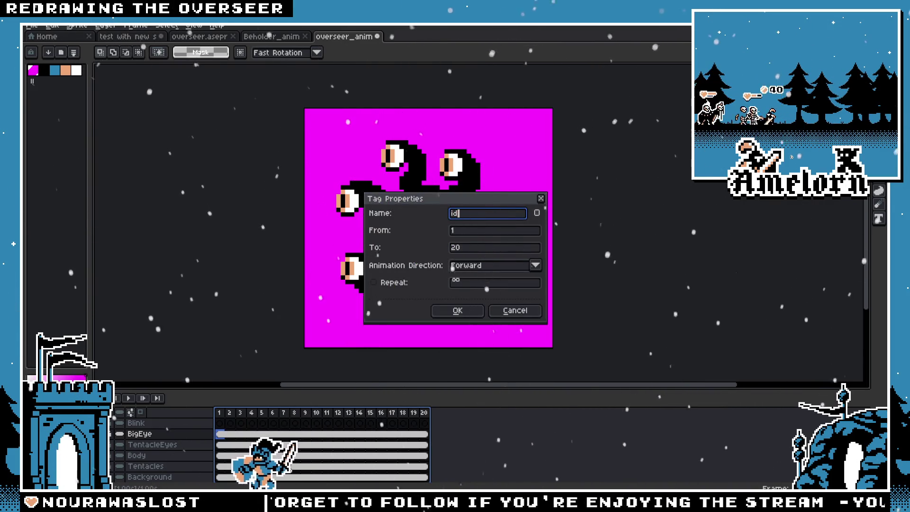
text(le)
key(Return)
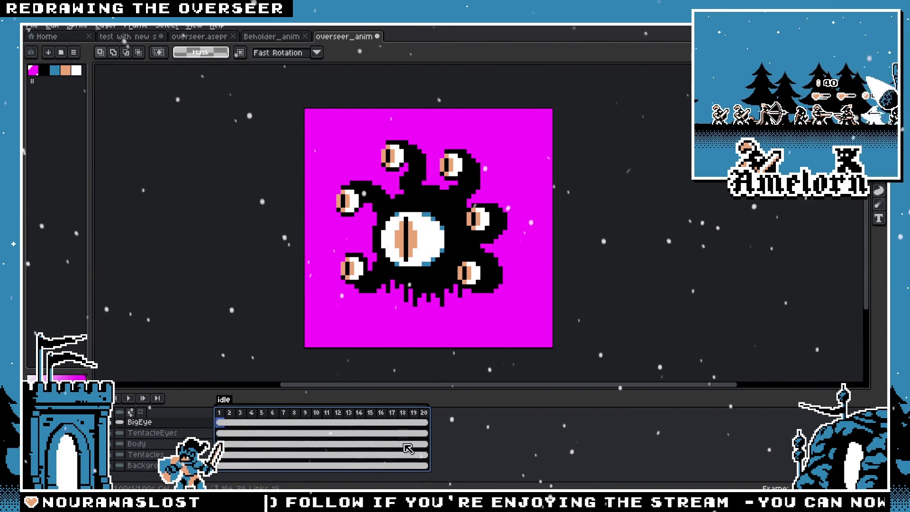
Enlarge the timeline, scrub through to frame 20, then switch to Beholder_anim
drag(558, 392, 513, 376)
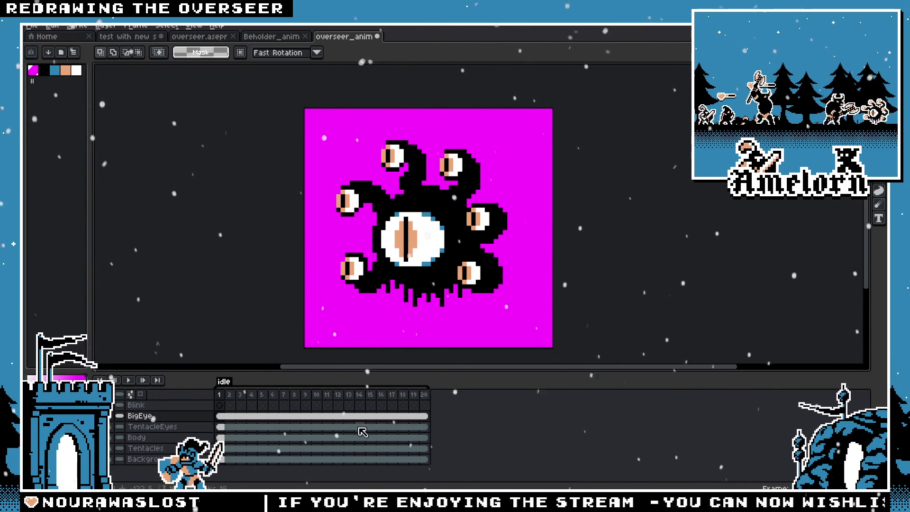
drag(288, 398, 427, 396)
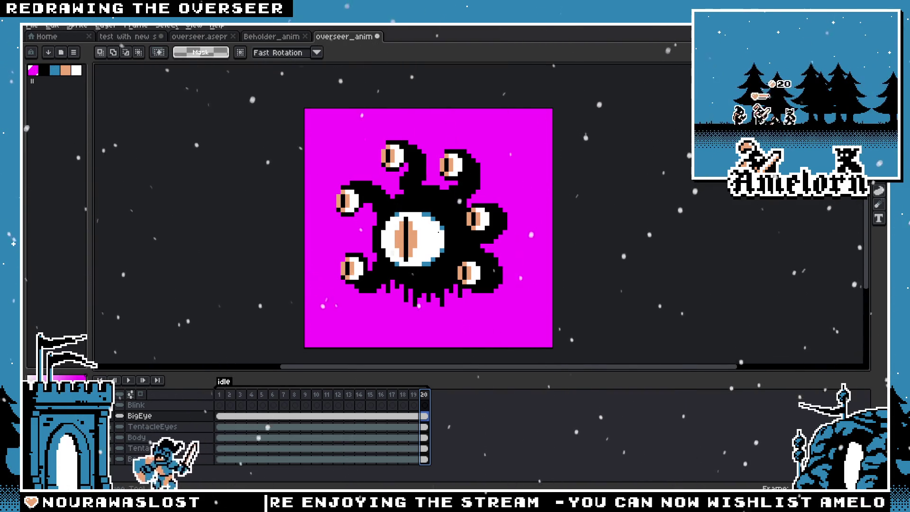
key(ctrl+shift+Tab)
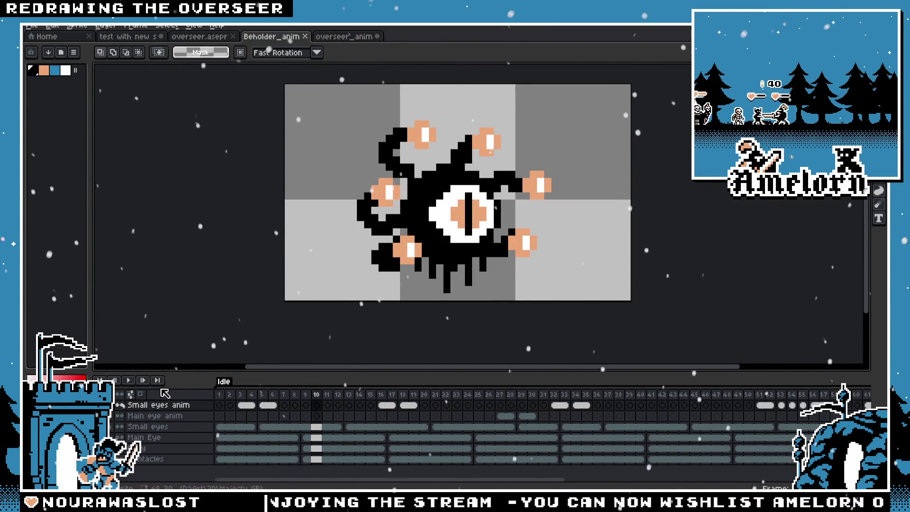
Play the Beholder idle animation, glance at the original overseer file, and bring overseer_anim back in front
click(128, 380)
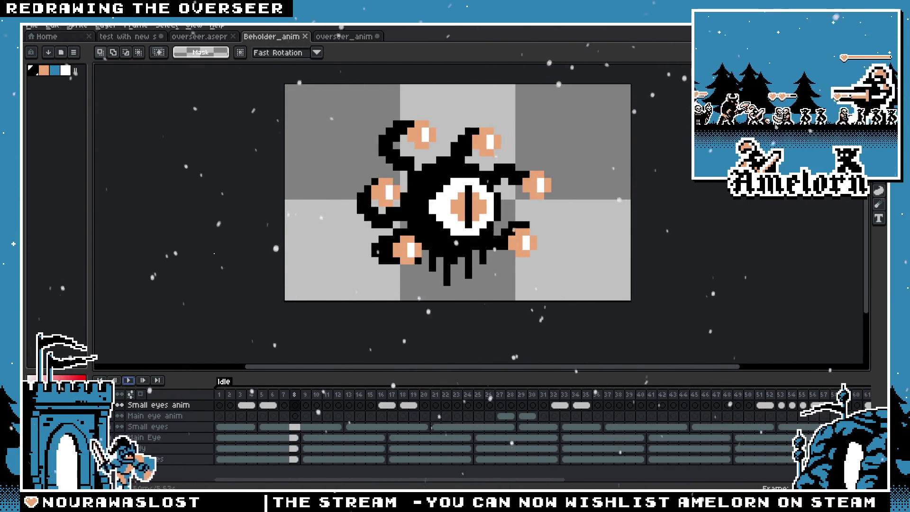
click(344, 39)
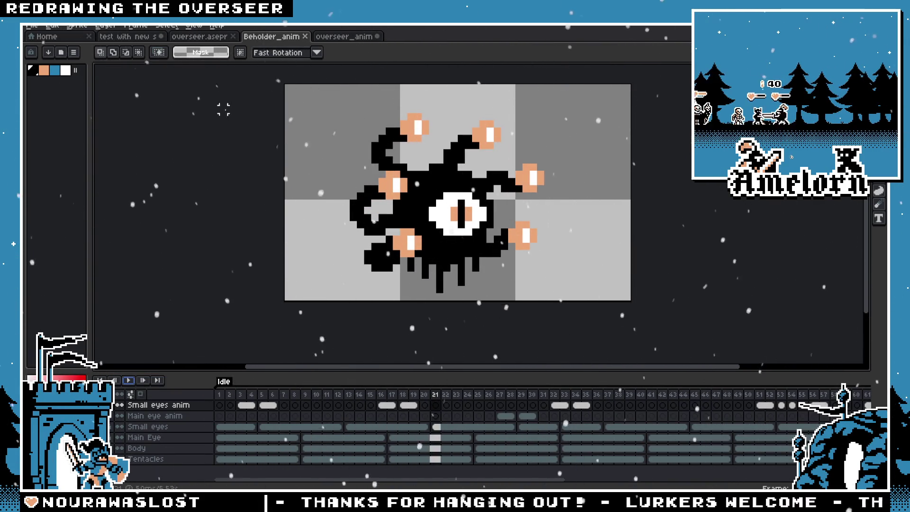
click(216, 37)
click(355, 39)
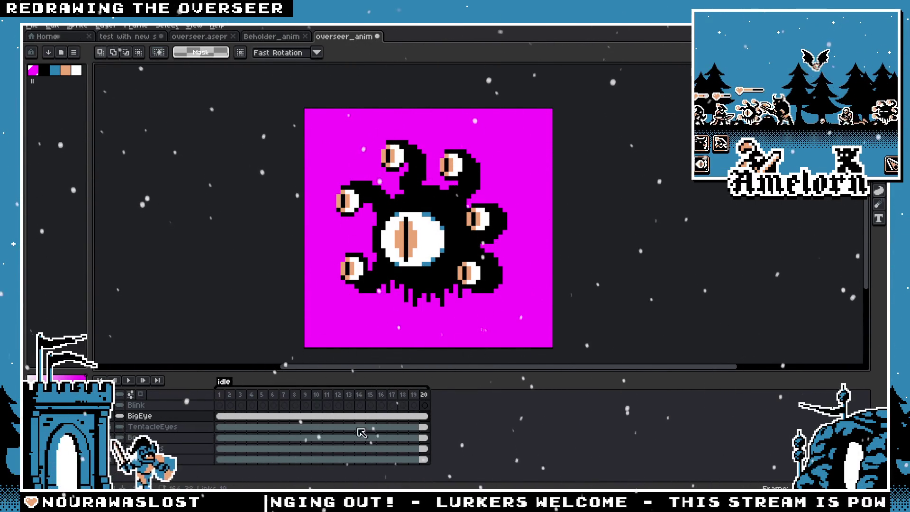
click(271, 36)
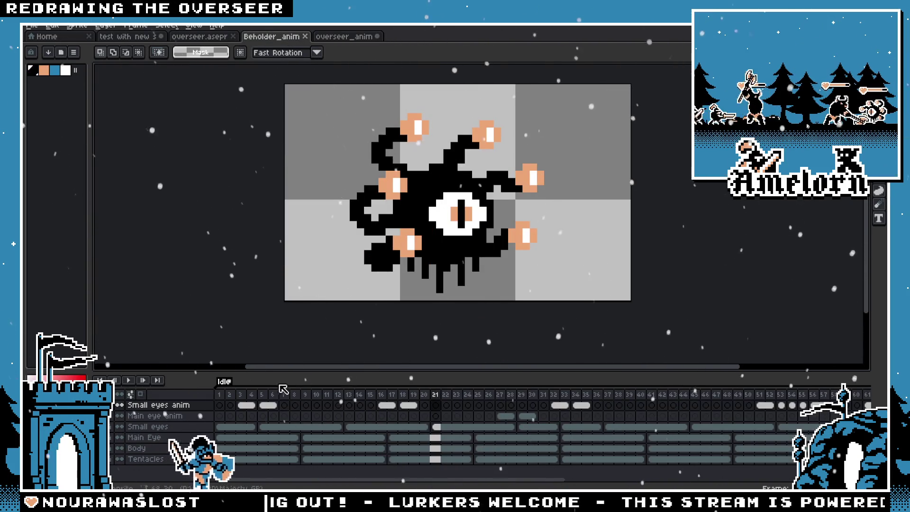
click(220, 404)
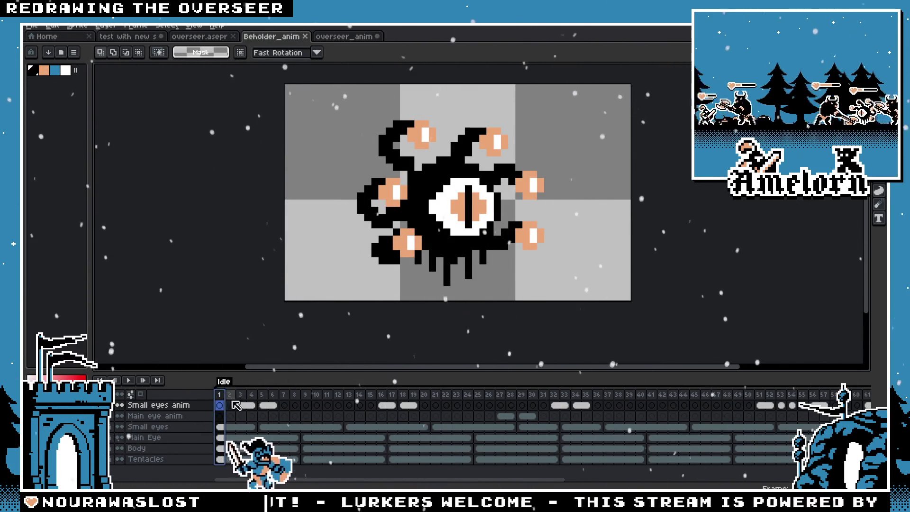
click(305, 437)
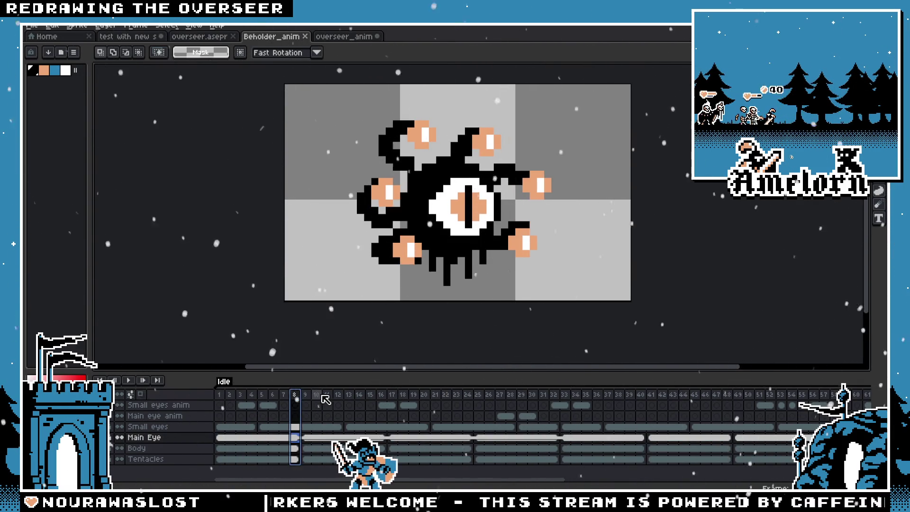
click(403, 395)
double_click(317, 395)
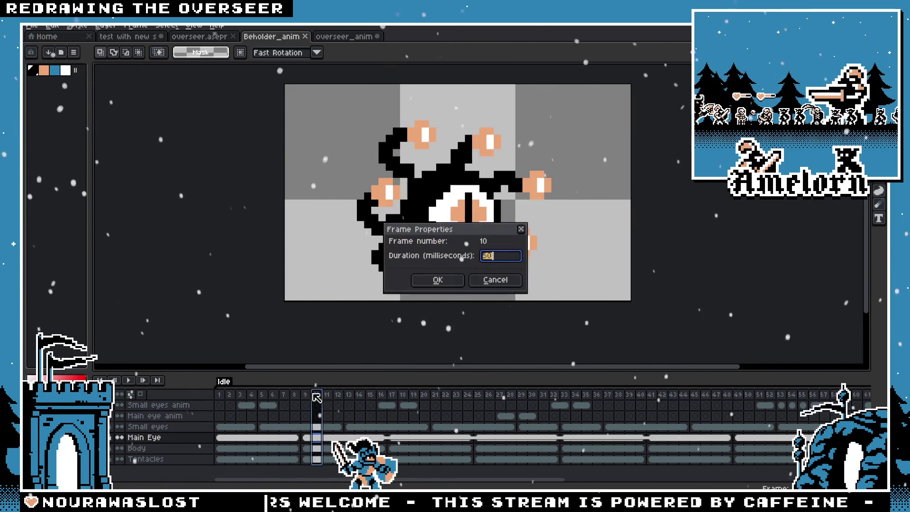
click(494, 281)
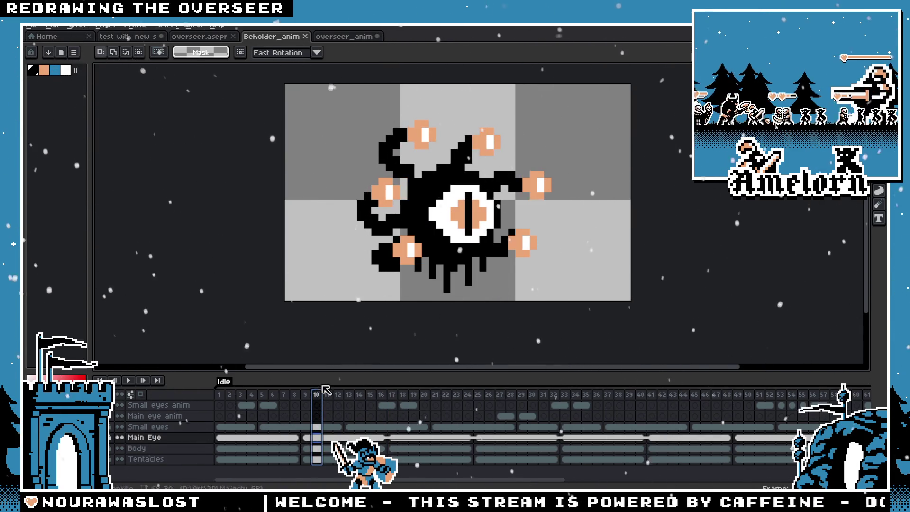
click(295, 397)
click(338, 36)
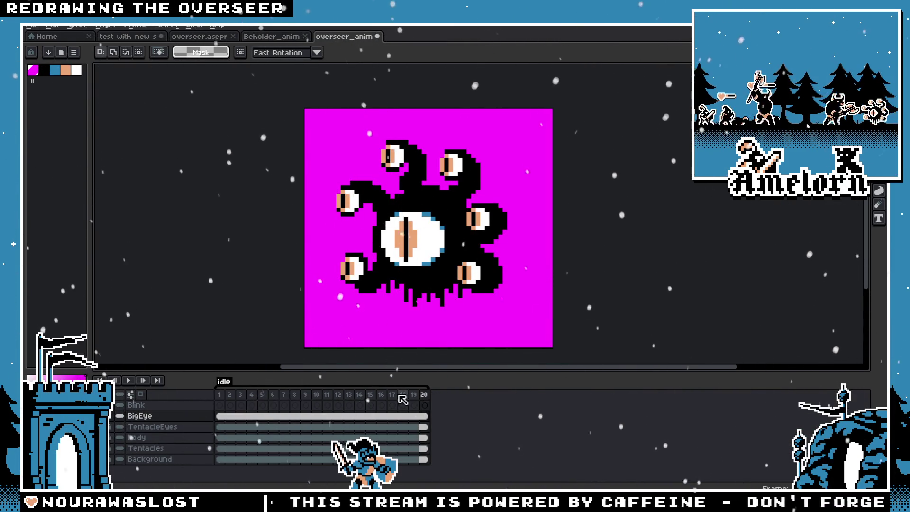
Delete frames 10–20 to trim the idle timeline to nine frames, briefly toggling the magenta background
drag(424, 395, 311, 396)
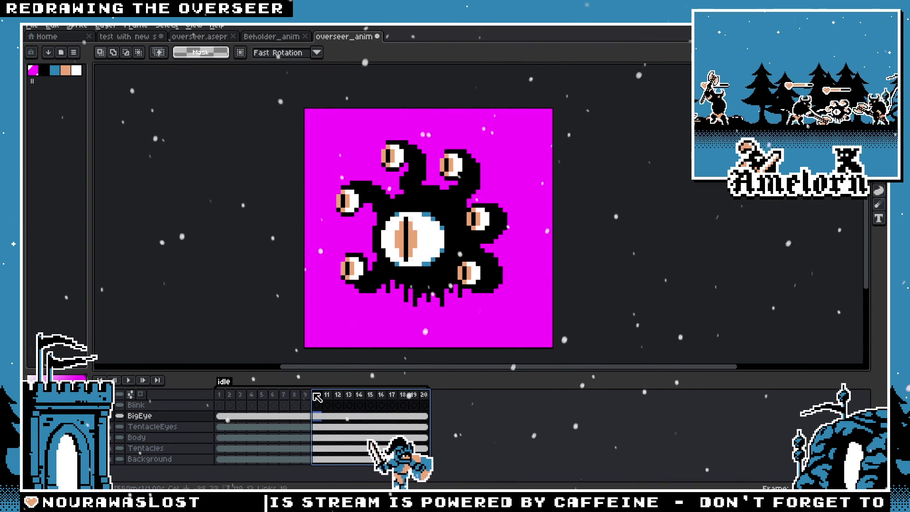
key(Delete)
click(306, 426)
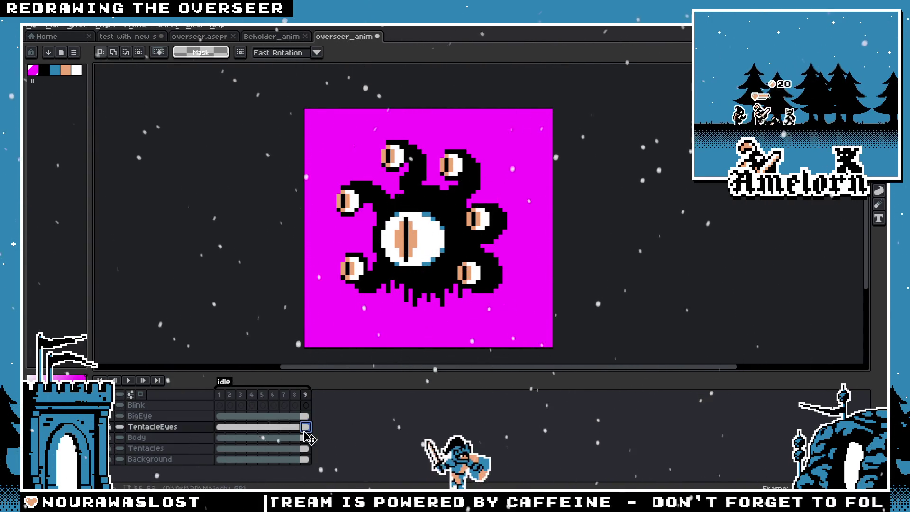
click(306, 459)
key(Delete)
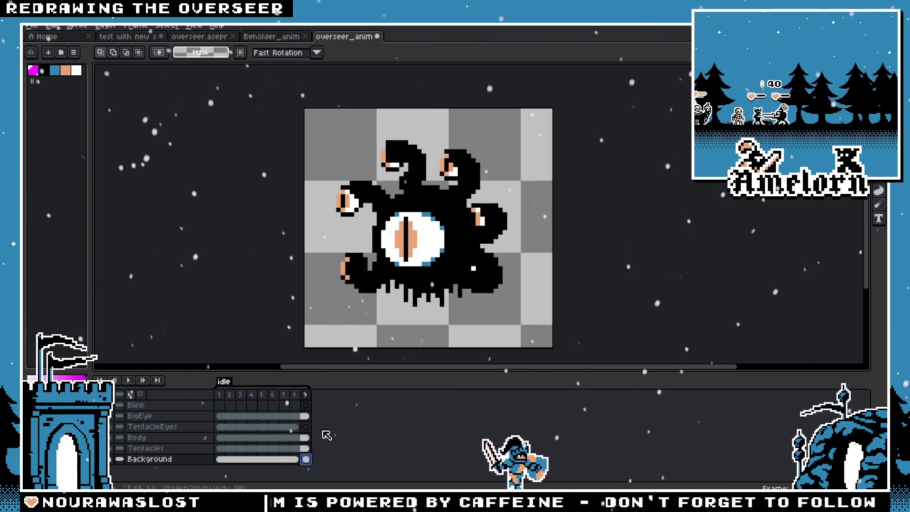
key(ctrl+z)
Unlink the frame-9 cels from BigEye down to Tentacles
click(307, 417)
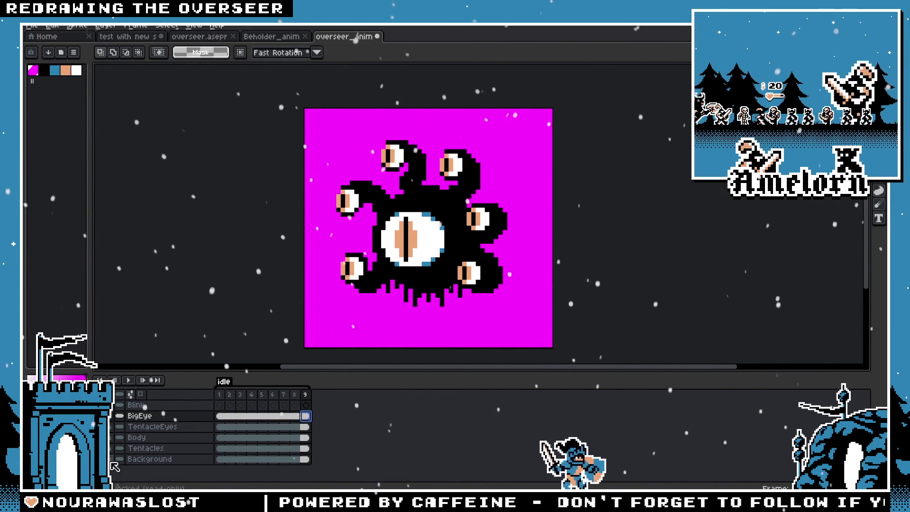
click(308, 424)
drag(305, 416, 306, 448)
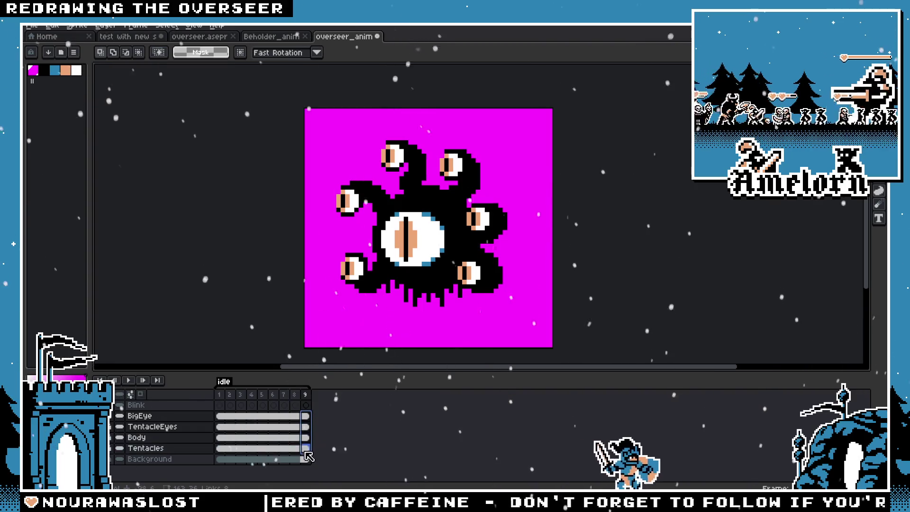
right_click(311, 426)
click(356, 456)
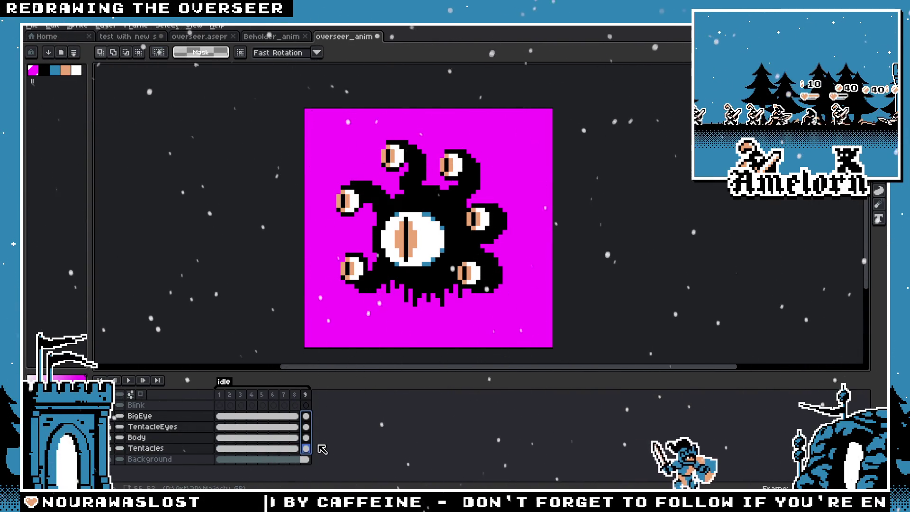
Add new frames after frame 9 to extend the idle timeline
key(alt+n)
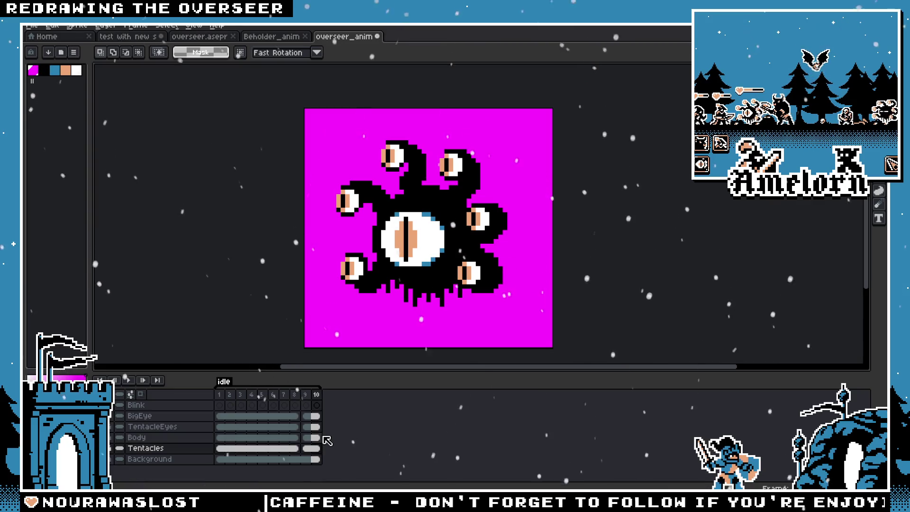
key(alt+n)
key(alt+n)
key(alt+n)
key(alt+n)
key(alt+n)
key(alt+n)
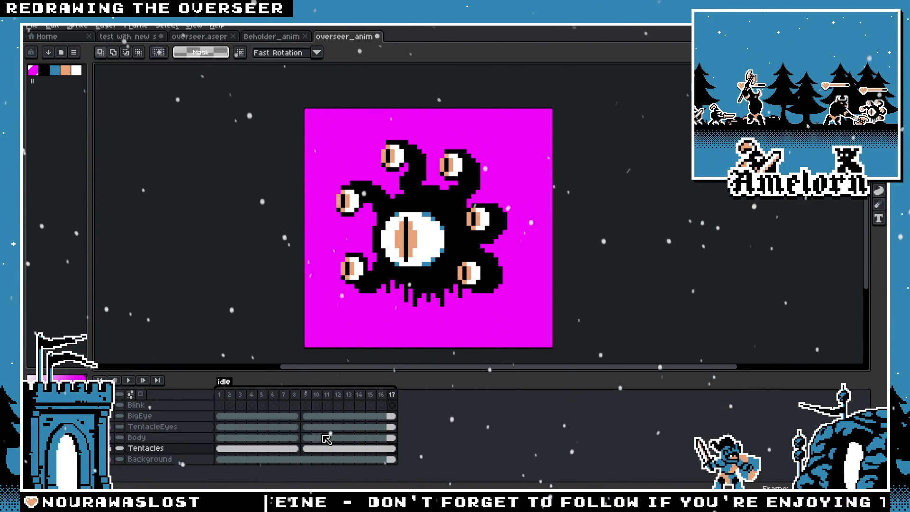
Delete frame 17 so idle ends at 16, then nudge the frame-9 body, eye and tentacle pixels one pixel
right_click(391, 396)
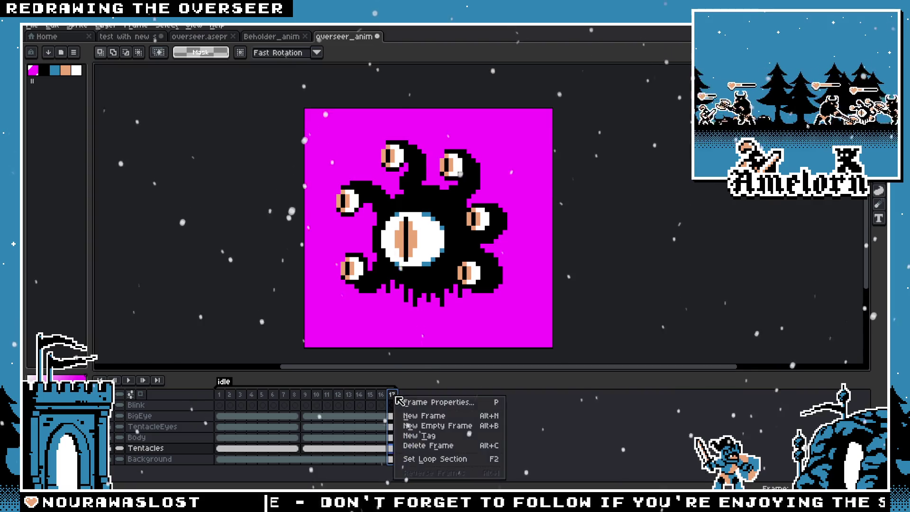
click(427, 446)
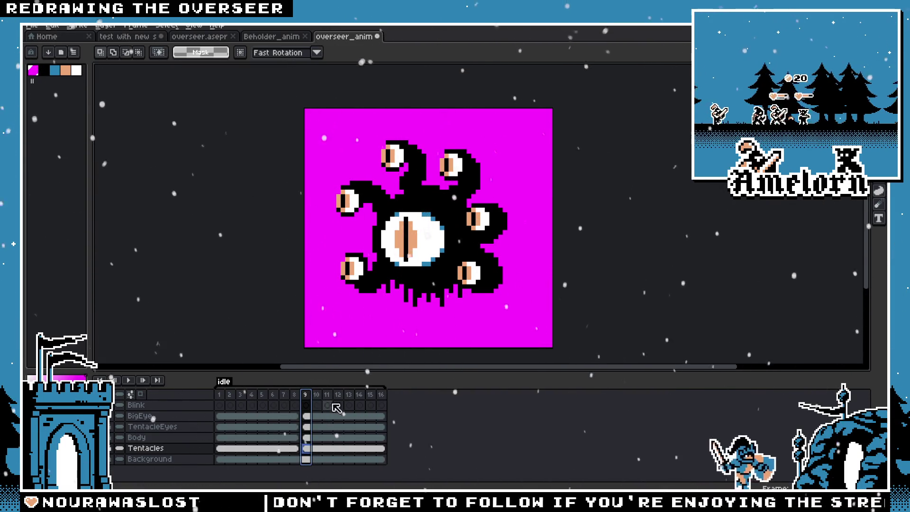
click(306, 417)
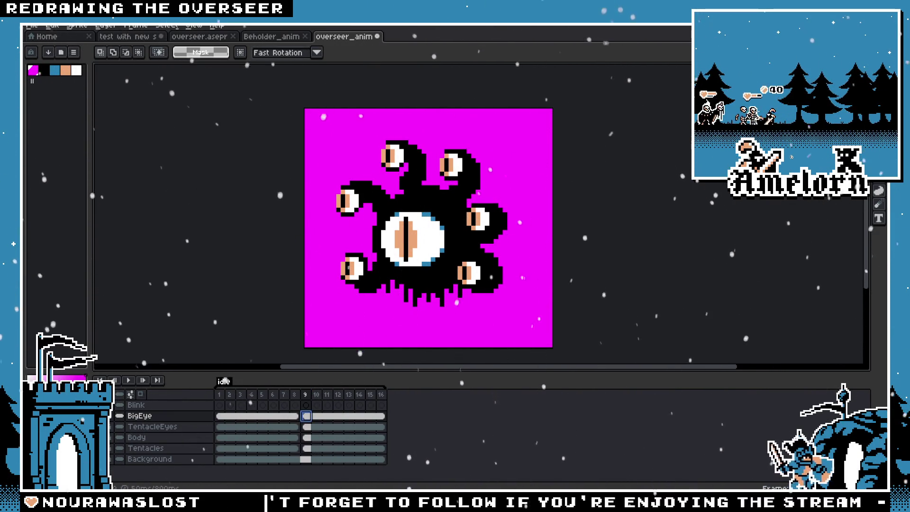
key(ctrl+a)
ctrl+click(146, 448)
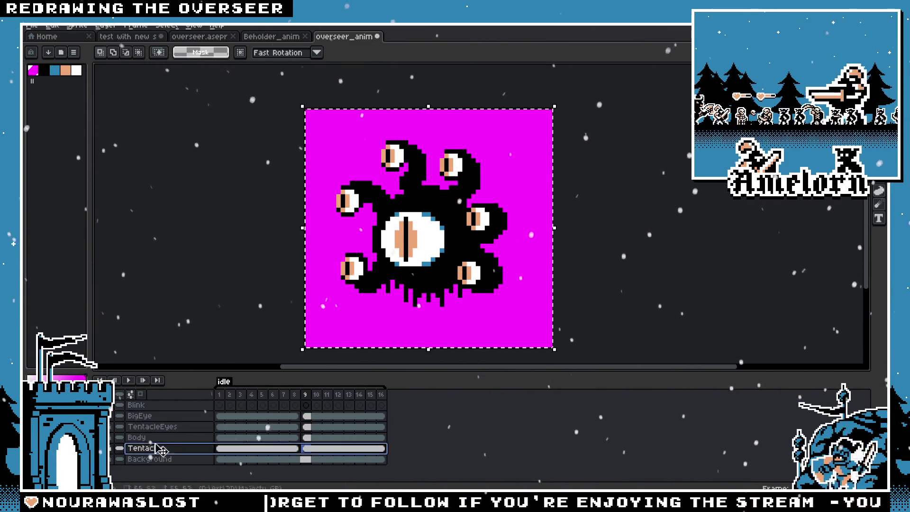
ctrl+click(162, 426)
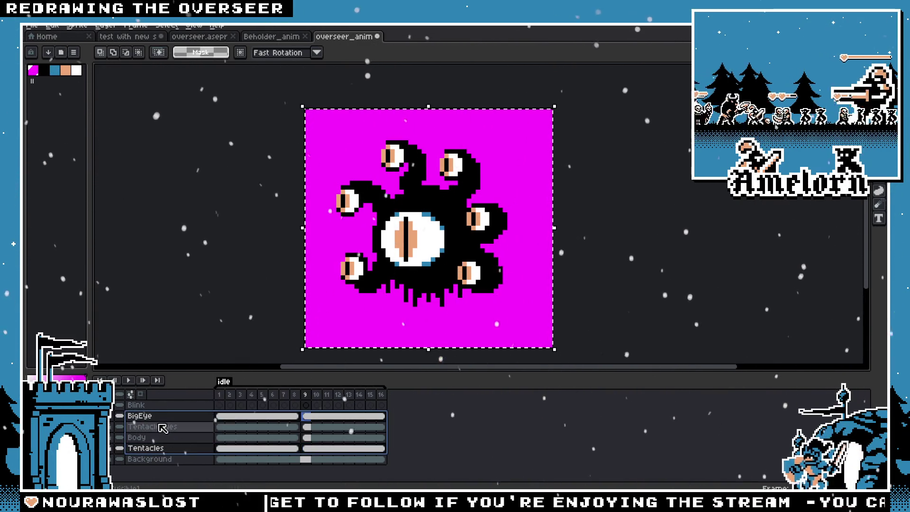
click(450, 282)
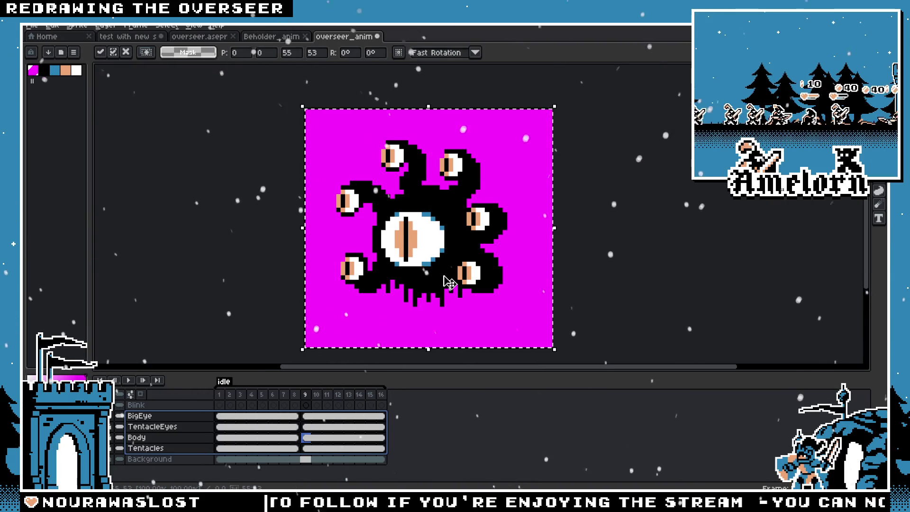
click(599, 268)
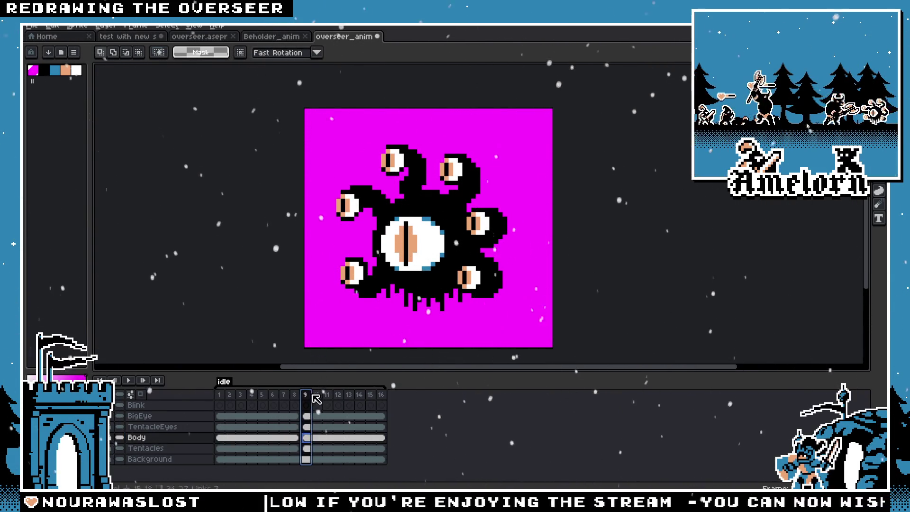
key(ctrl+z)
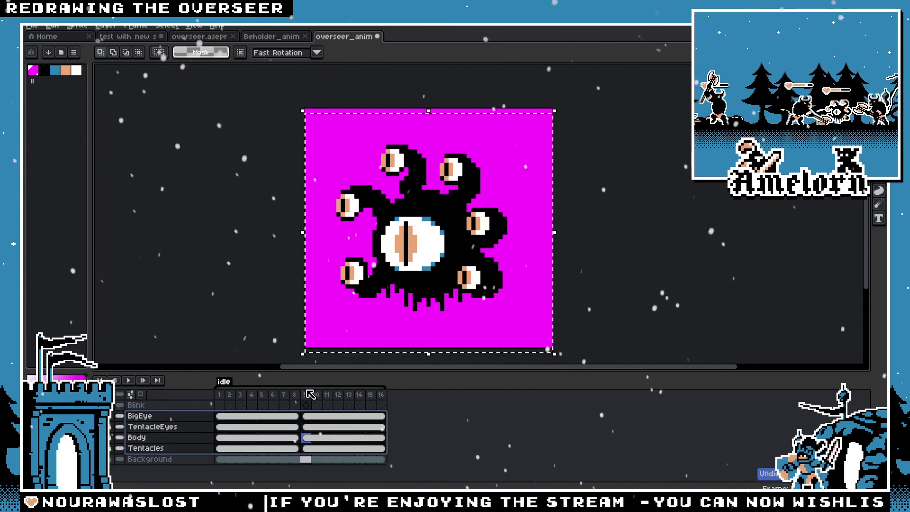
key(Up)
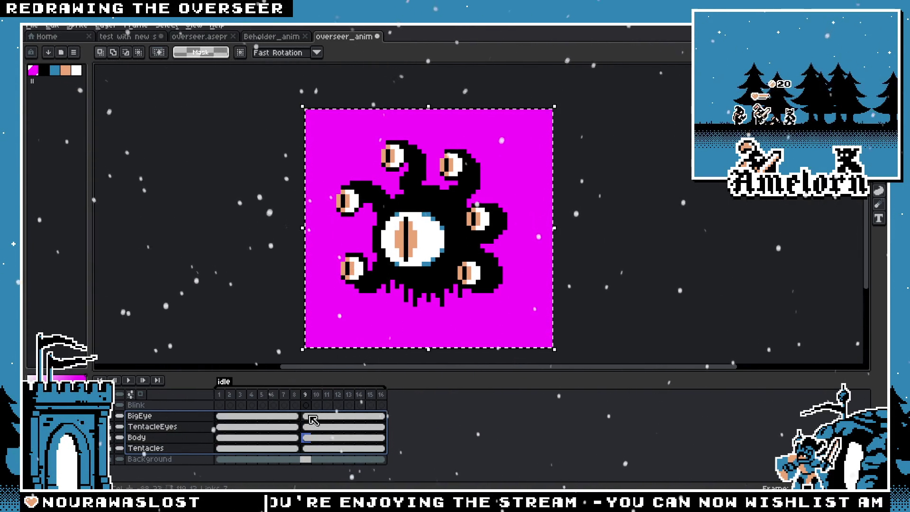
Move the frame-9 body-layer cels into place and play the idle animation
click(316, 417)
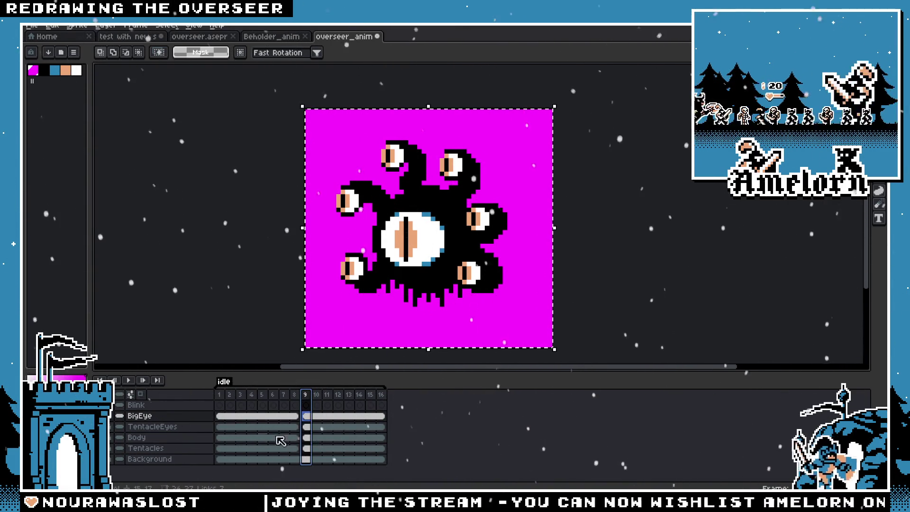
drag(306, 416, 308, 449)
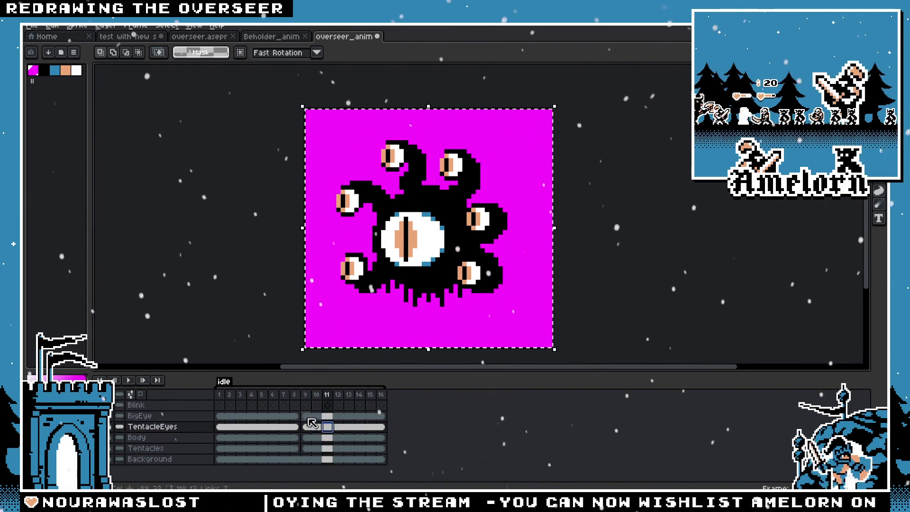
click(402, 299)
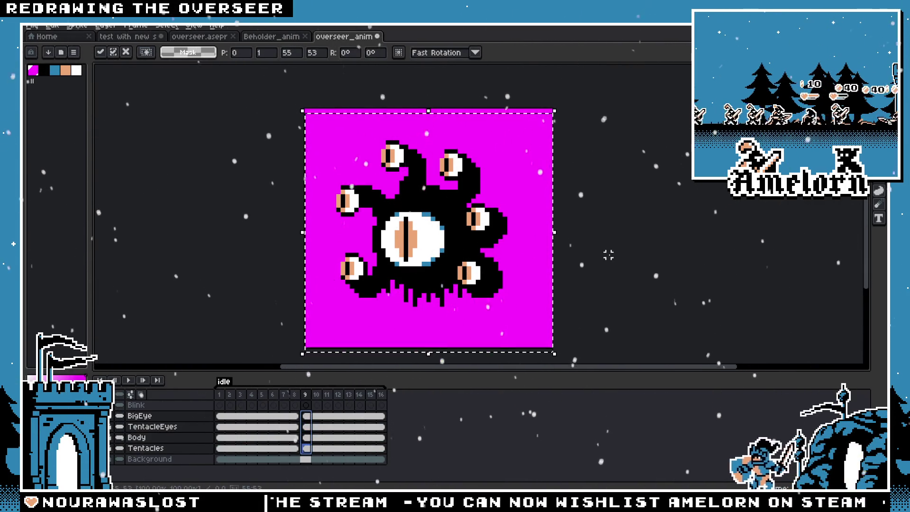
click(605, 253)
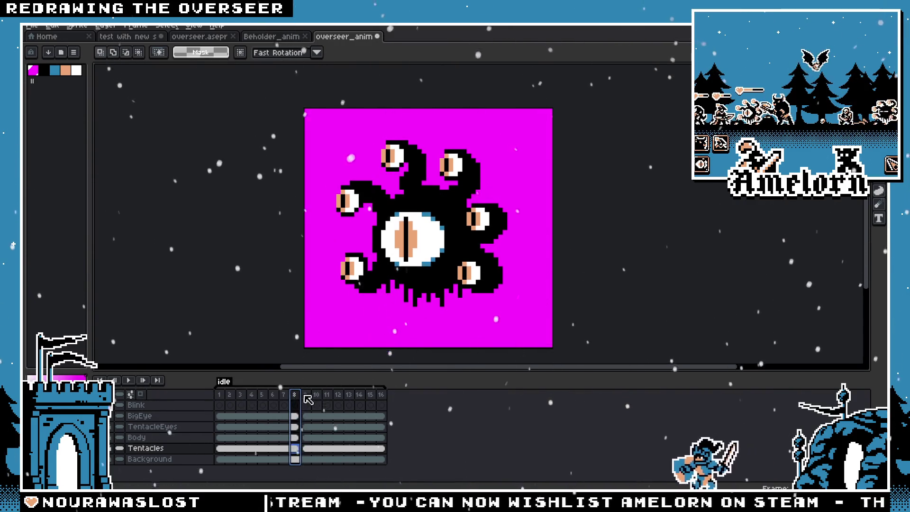
click(317, 405)
key(Return)
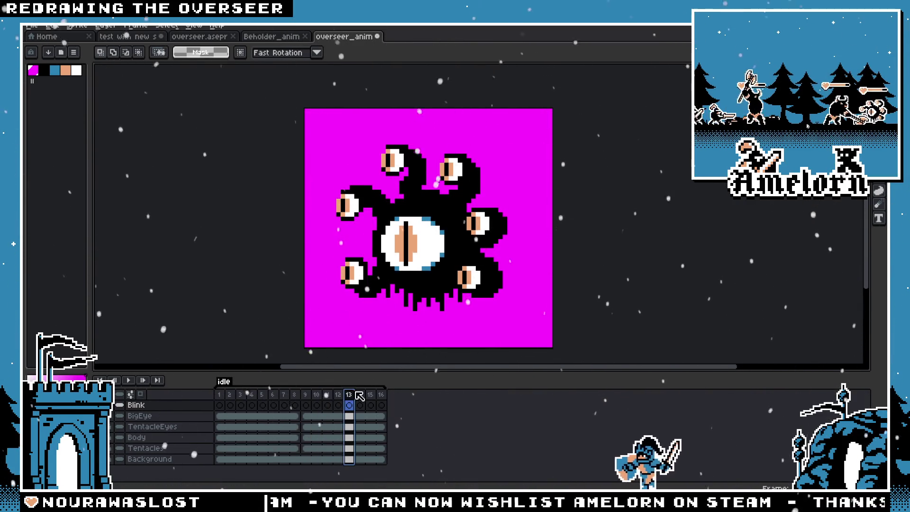
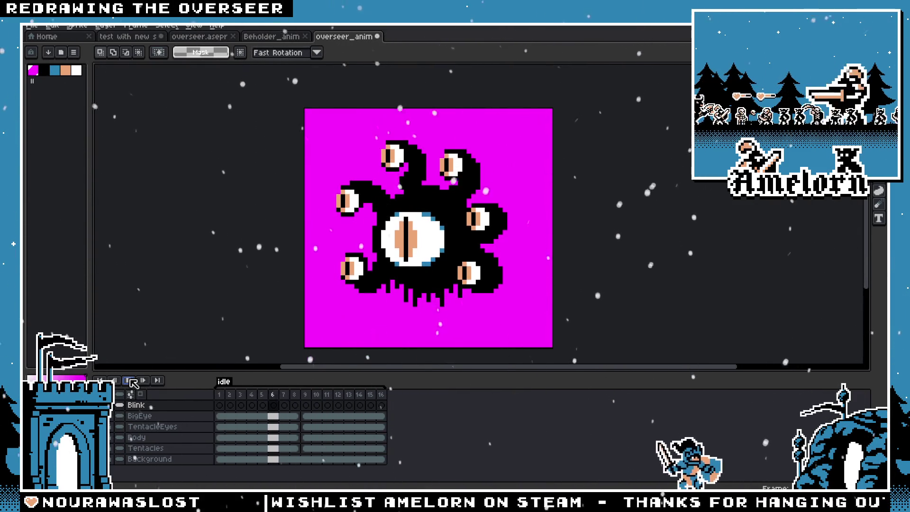
Extend the overseer idle animation to 32 frames with Alt+N after glancing at the reference
click(277, 37)
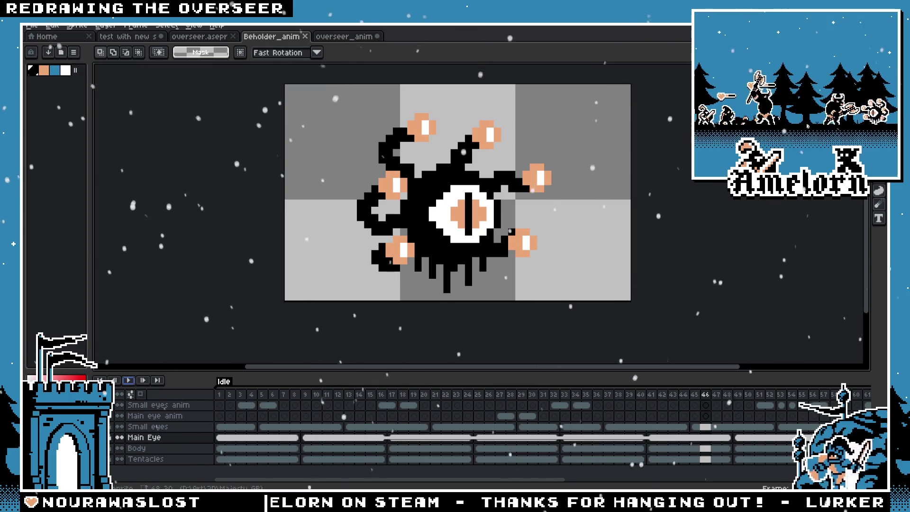
click(345, 36)
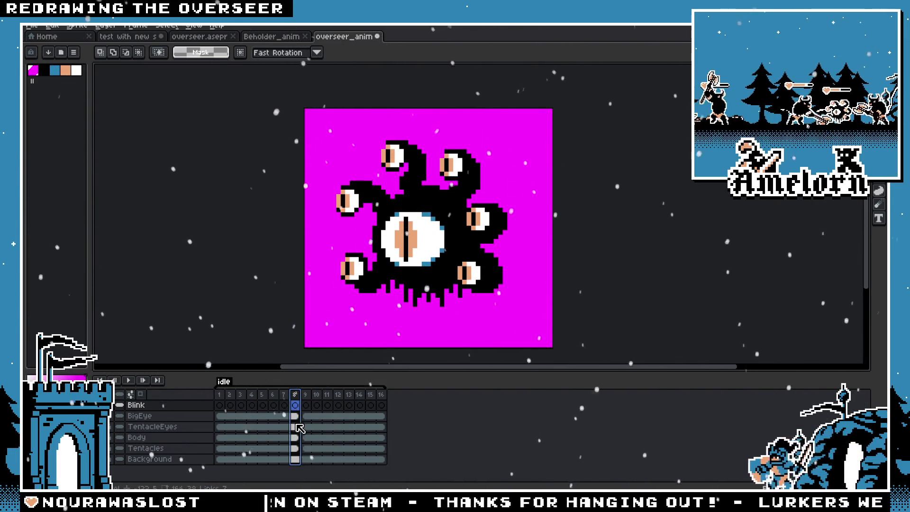
key(alt+n)
key(alt+n)
key(alt+n)
key(alt+n)
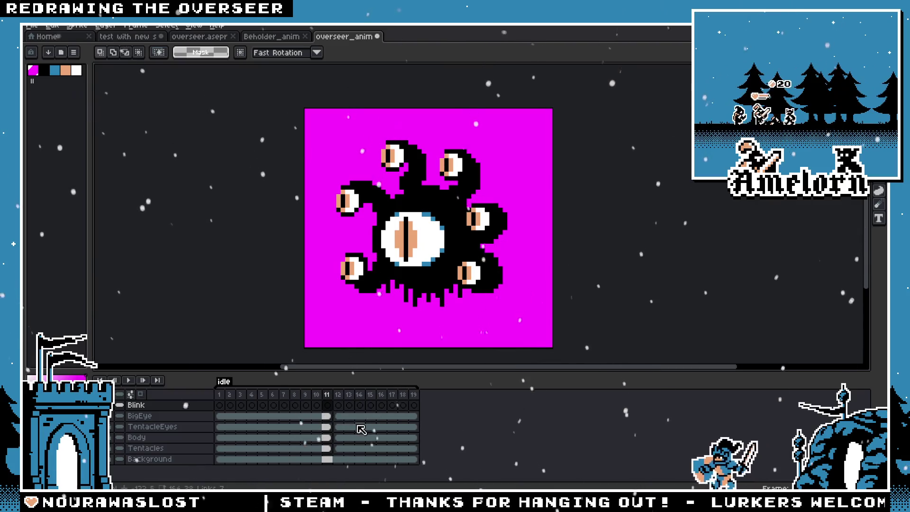
key(alt+n)
key(alt+n)
key(alt+n)
key(alt+n)
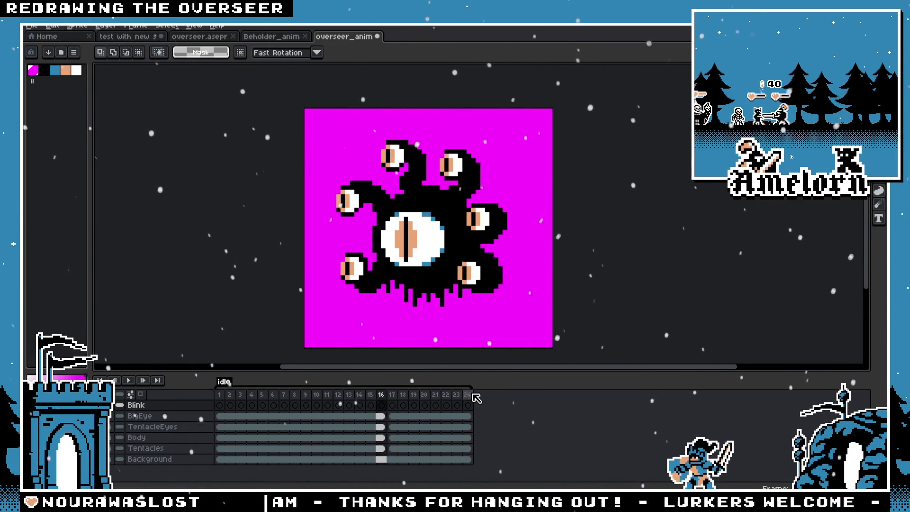
key(alt+n)
key(alt+n)
key(alt+n)
key(alt+n)
key(alt+n)
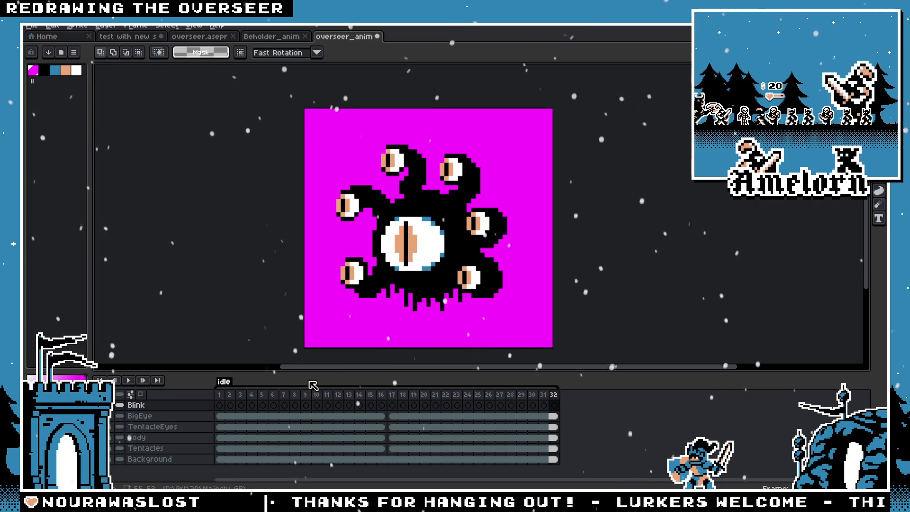
Scrub the 32-frame timeline from frame 1 to 32, then switch to Beholder_anim
click(222, 395)
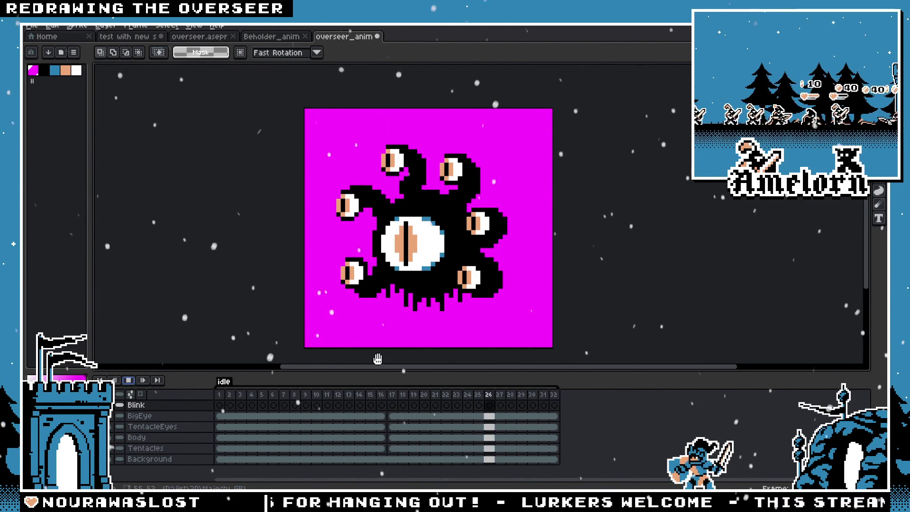
click(134, 382)
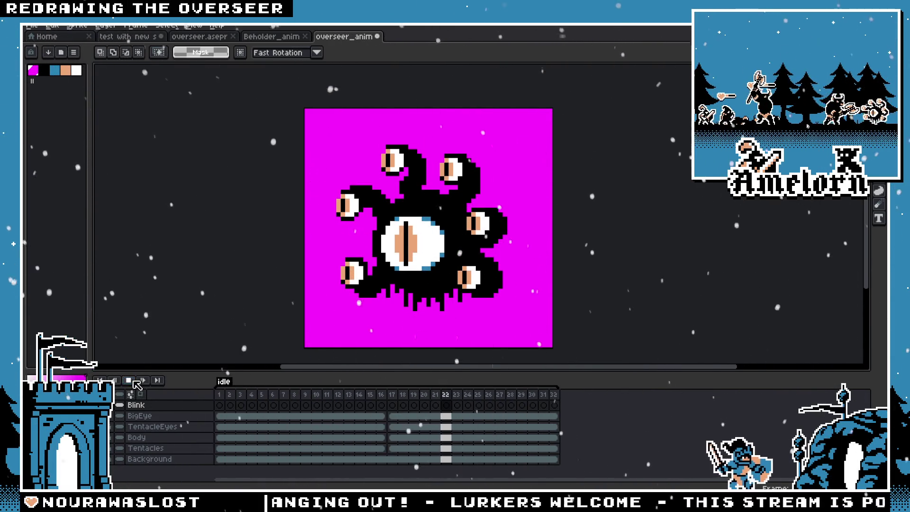
click(420, 396)
key(End)
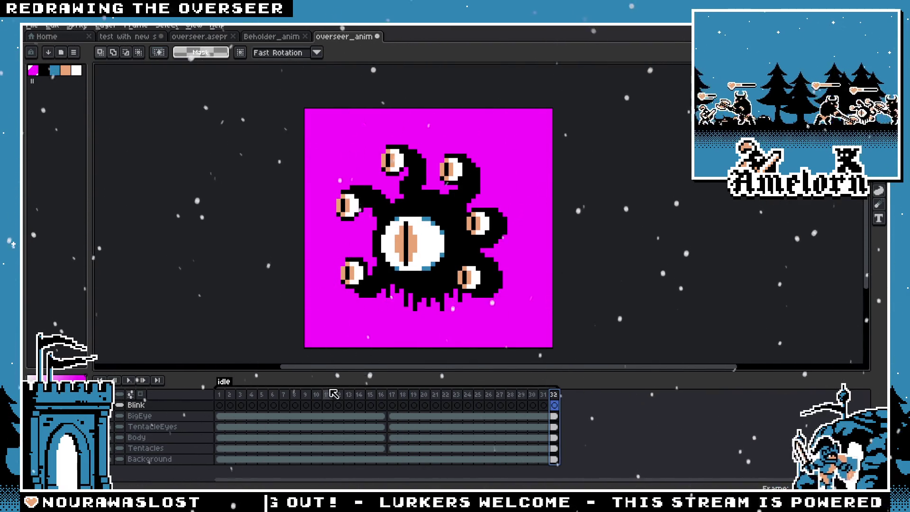
drag(219, 396, 544, 401)
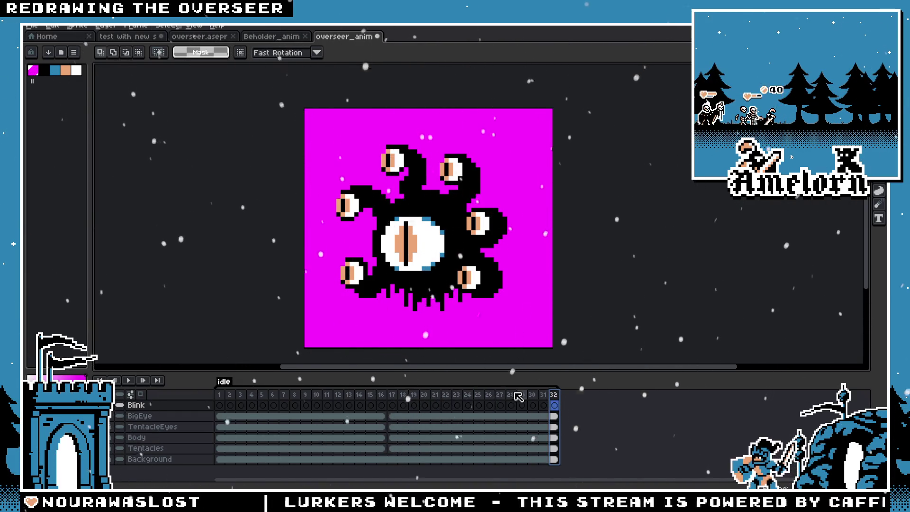
click(382, 396)
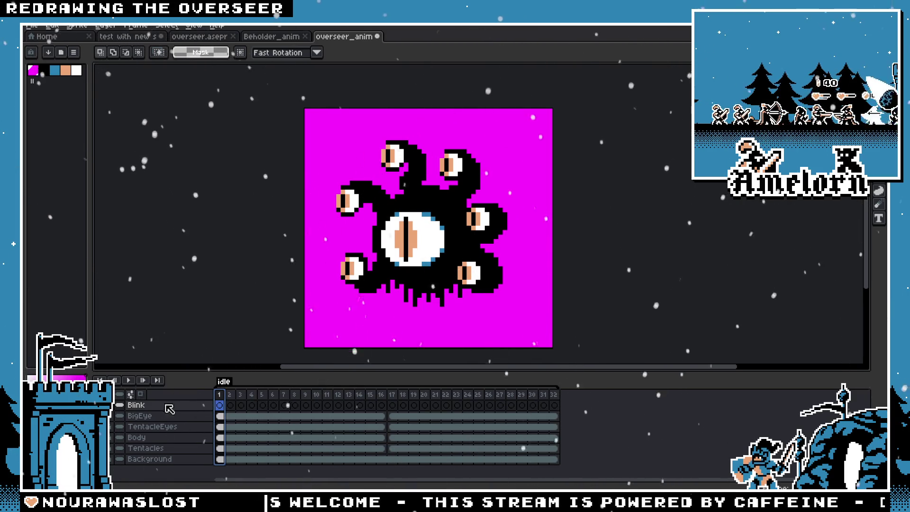
scroll(427, 256, up, 1)
scroll(372, 248, up, 2)
scroll(455, 267, down, 1)
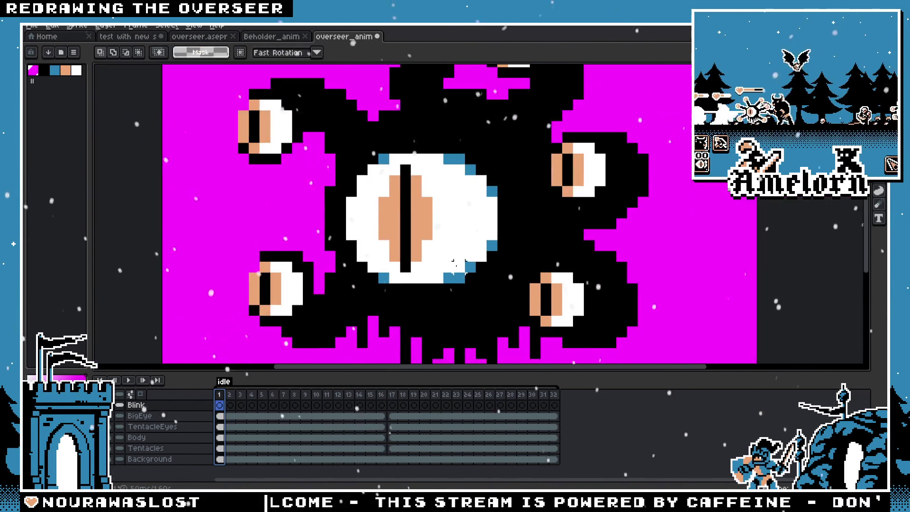
scroll(453, 261, down, 3)
click(264, 38)
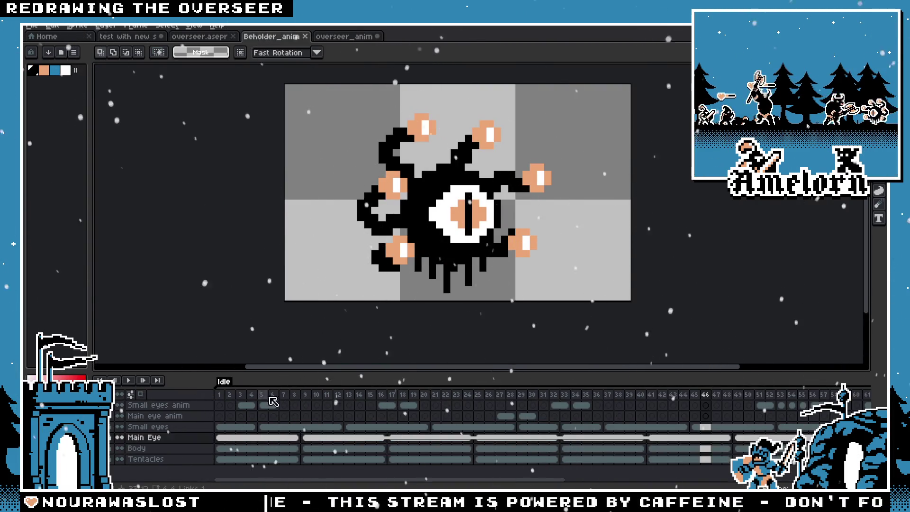
Play the Beholder reference blink around frame 29, then return to overseer_anim at frame 8
mouse_move(525, 400)
mouse_down()
mouse_move(506, 399)
mouse_move(555, 404)
mouse_up()
click(523, 400)
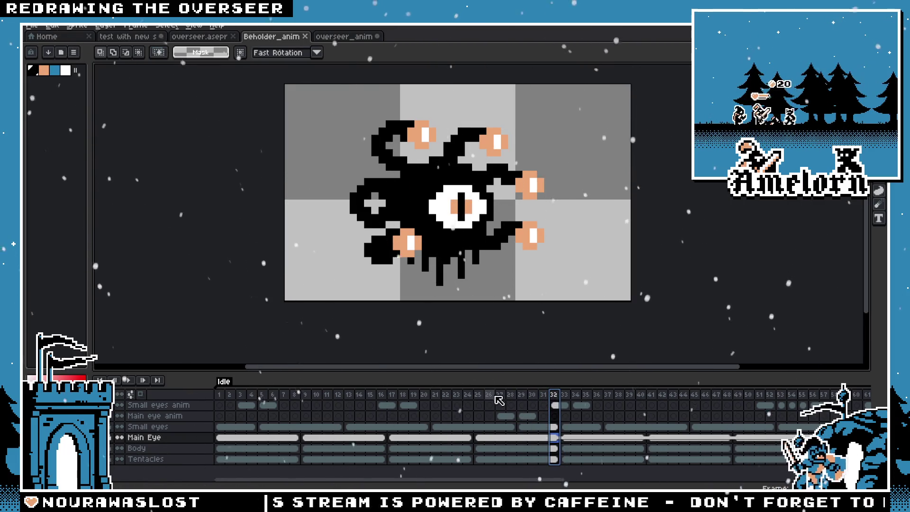
click(128, 380)
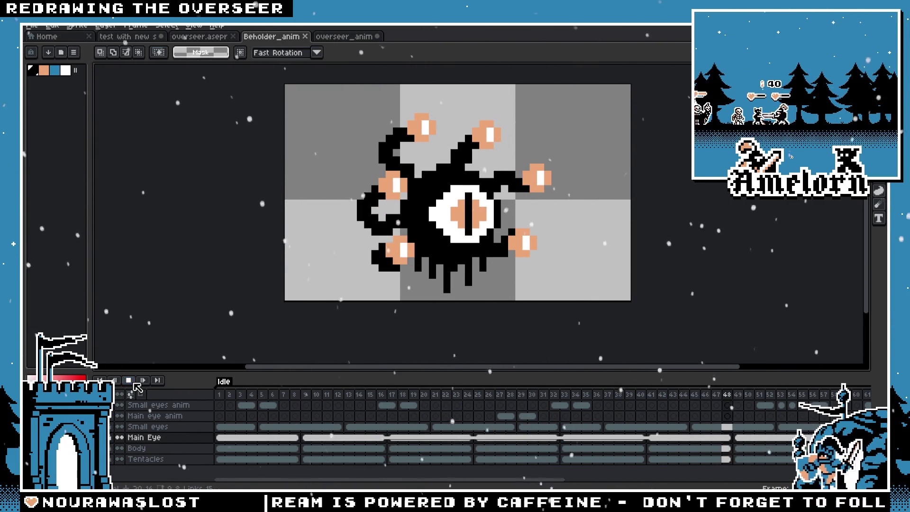
key(Return)
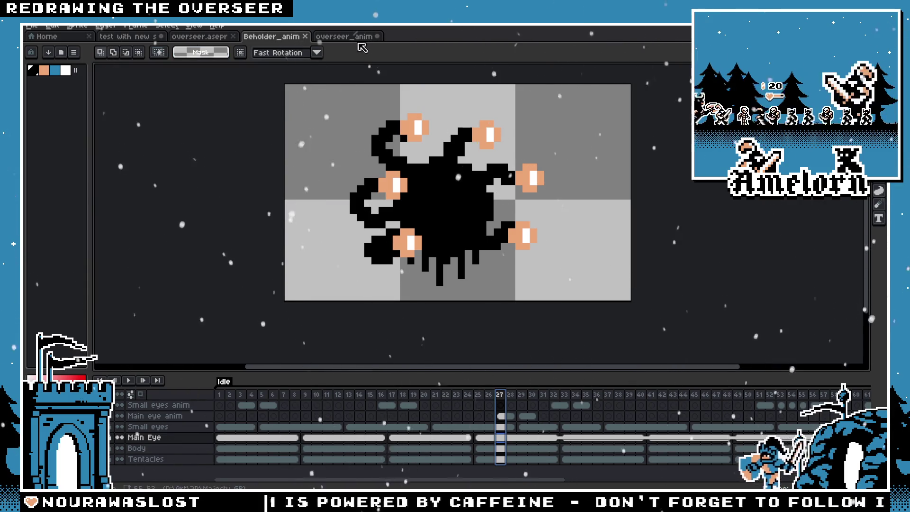
click(347, 36)
click(294, 405)
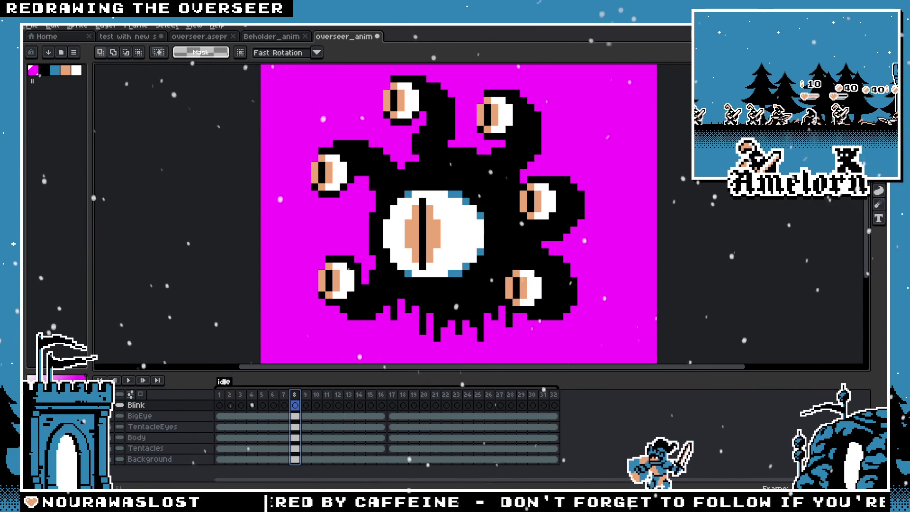
Pick the 1px pencil with the blue swatch and check the BigEye layer's properties
key(b)
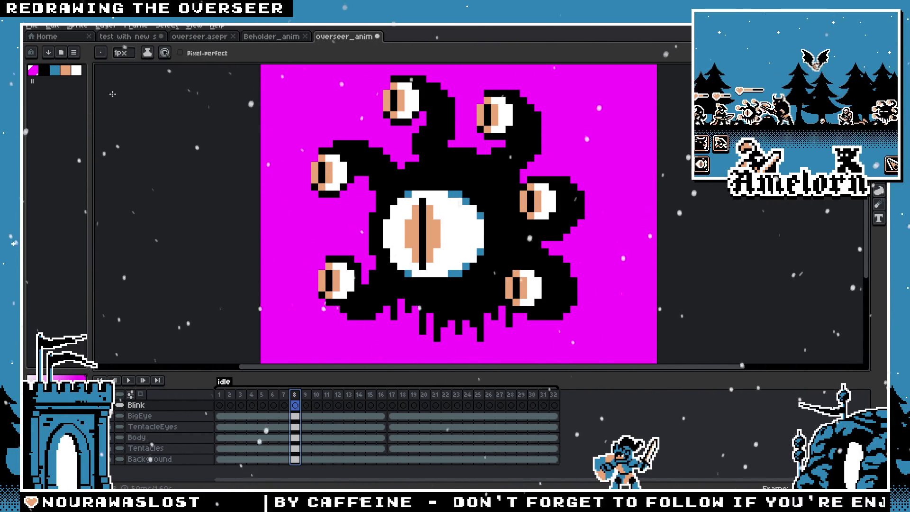
click(55, 69)
scroll(427, 200, up, 1)
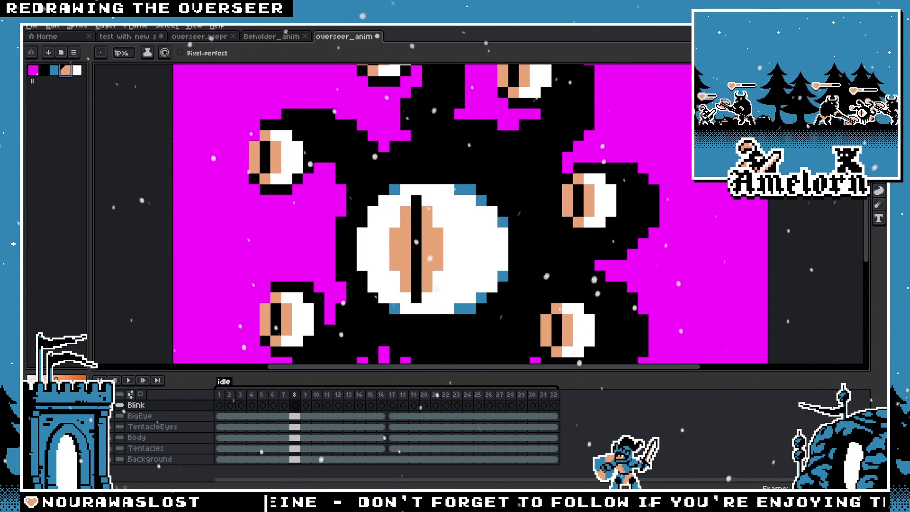
click(150, 417)
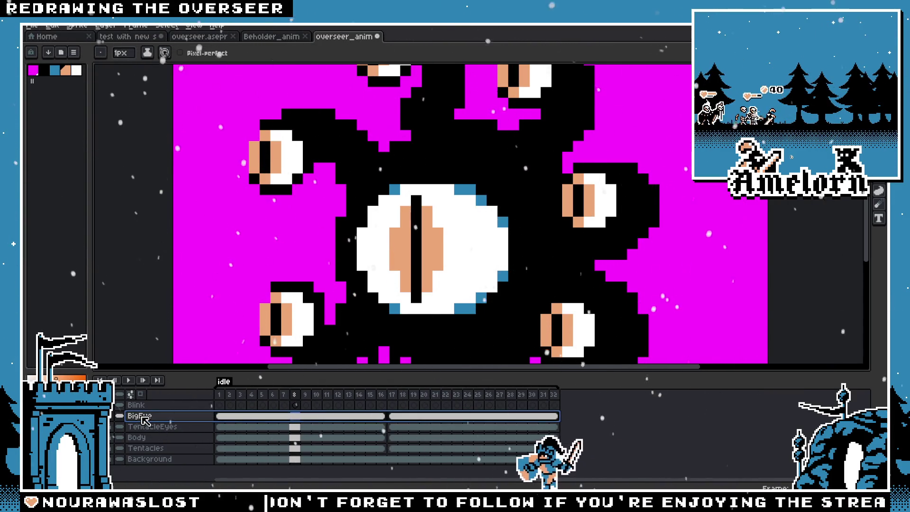
double_click(145, 416)
click(468, 227)
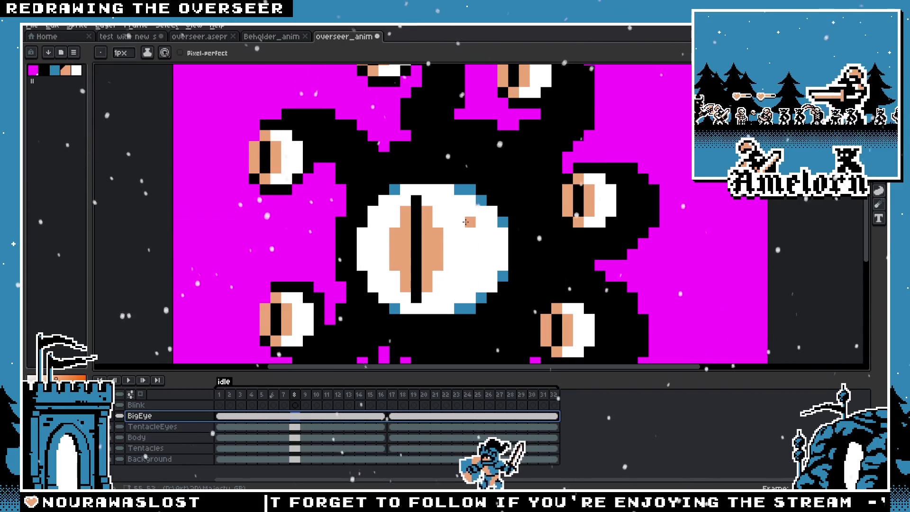
Check the BigEye cel properties, then make the Blink layer active at frame 8
double_click(299, 422)
key(b)
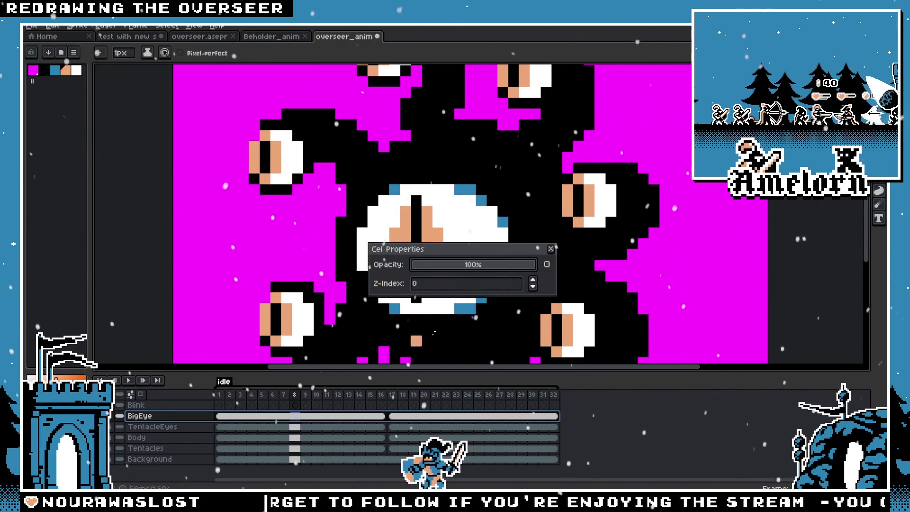
key(Escape)
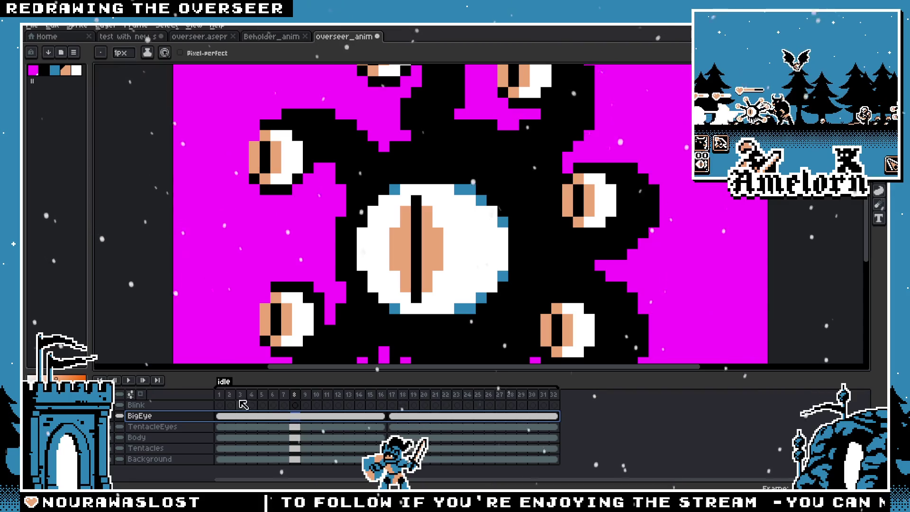
click(200, 406)
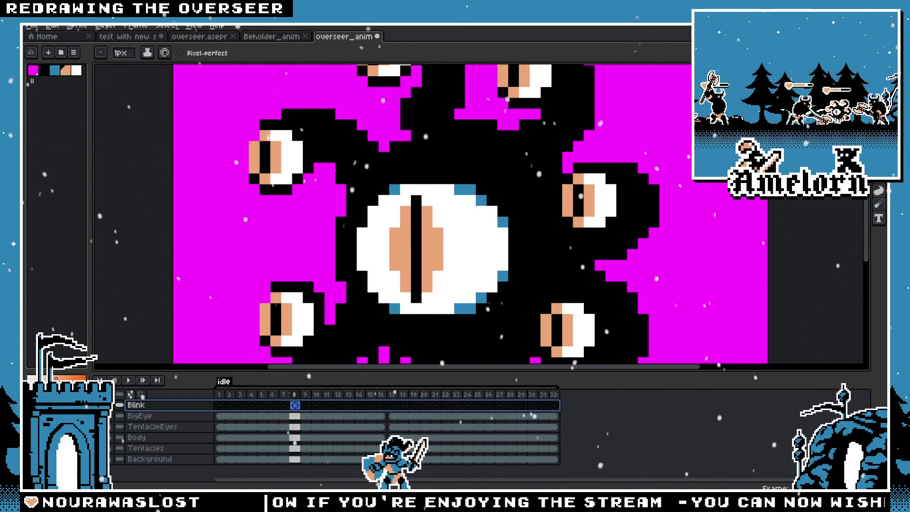
Paint the frame 8 Blink cel black over the central eye and its right edge
key(ctrl+z)
key(g)
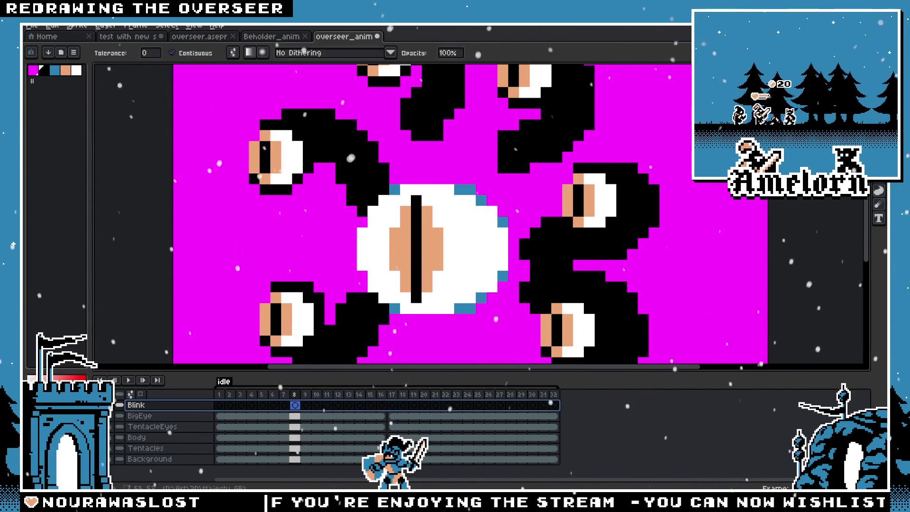
key(w)
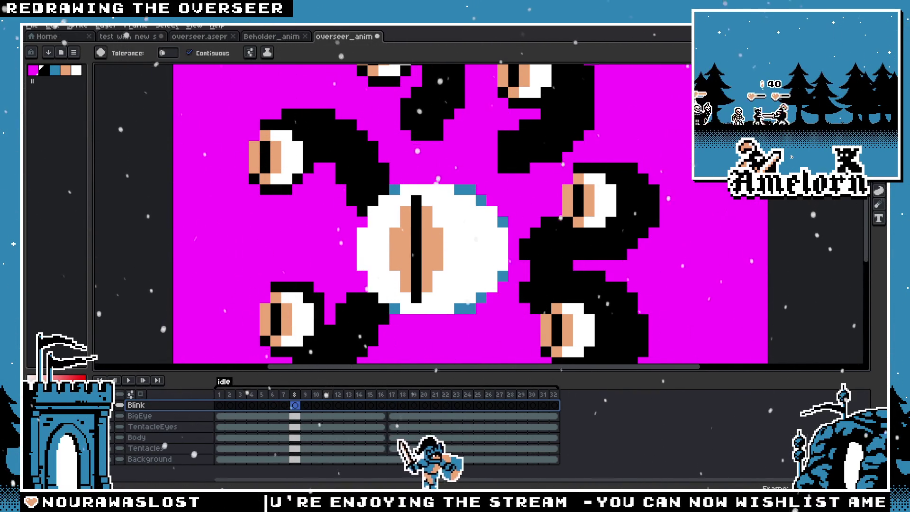
key(b)
mouse_move(392, 192)
mouse_down()
mouse_move(474, 306)
mouse_move(487, 212)
mouse_move(502, 278)
mouse_up()
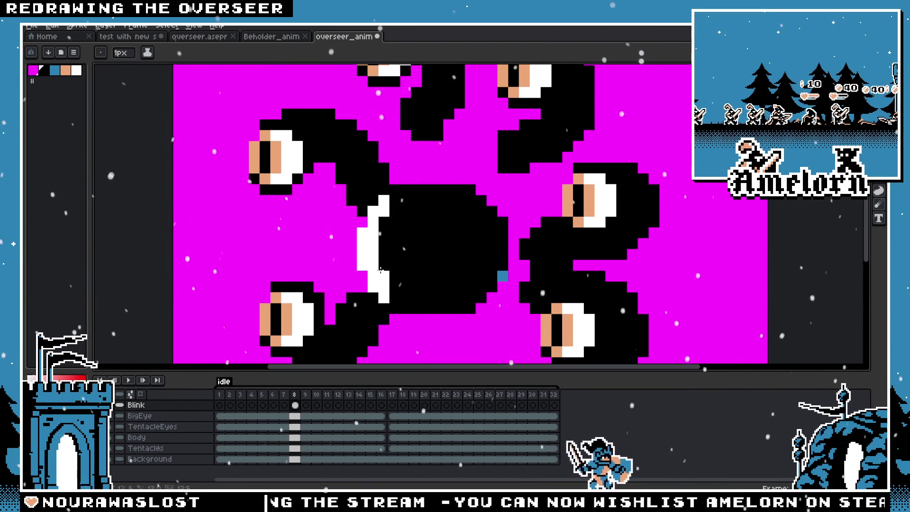
drag(382, 217, 381, 272)
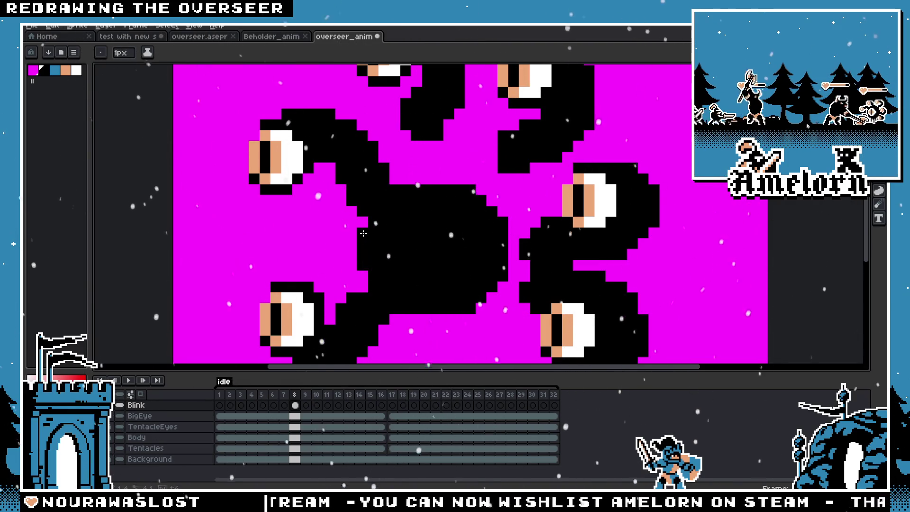
Inspect the frame 9 cel options and the frame 8 Blink cel's properties
click(305, 404)
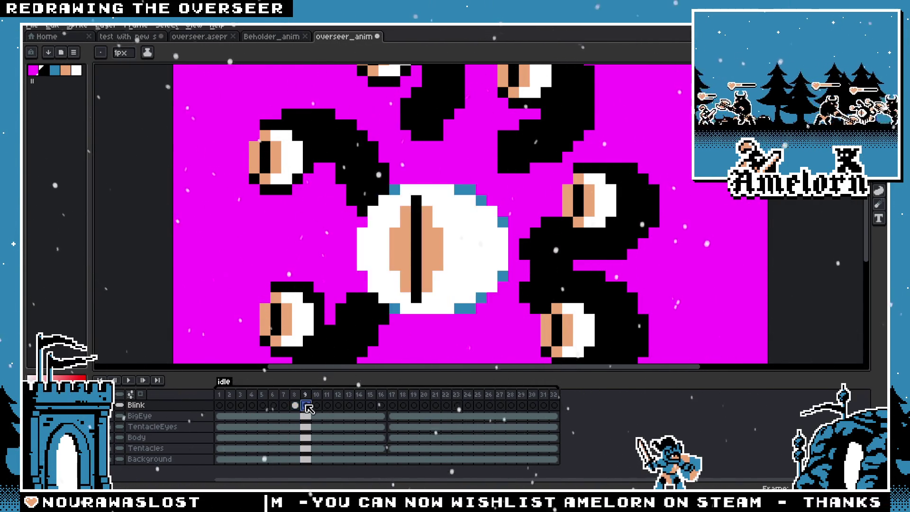
right_click(305, 404)
key(Escape)
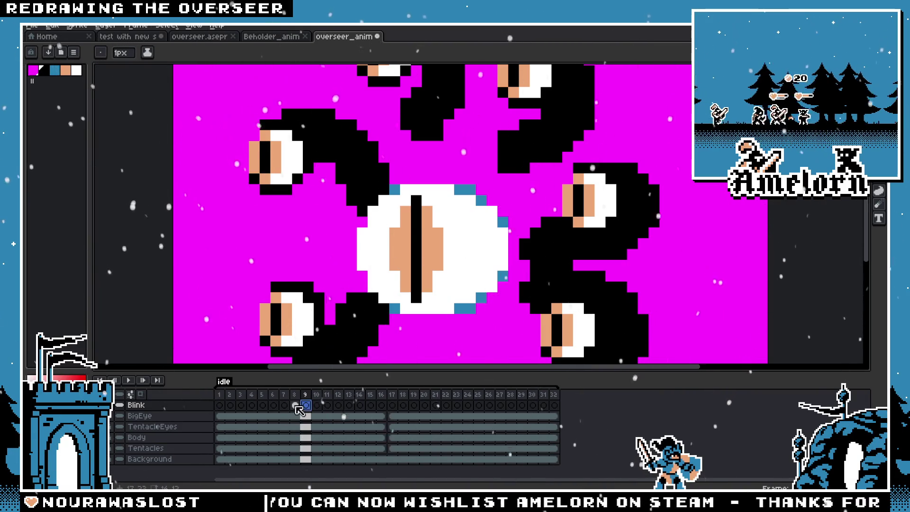
click(295, 406)
double_click(295, 406)
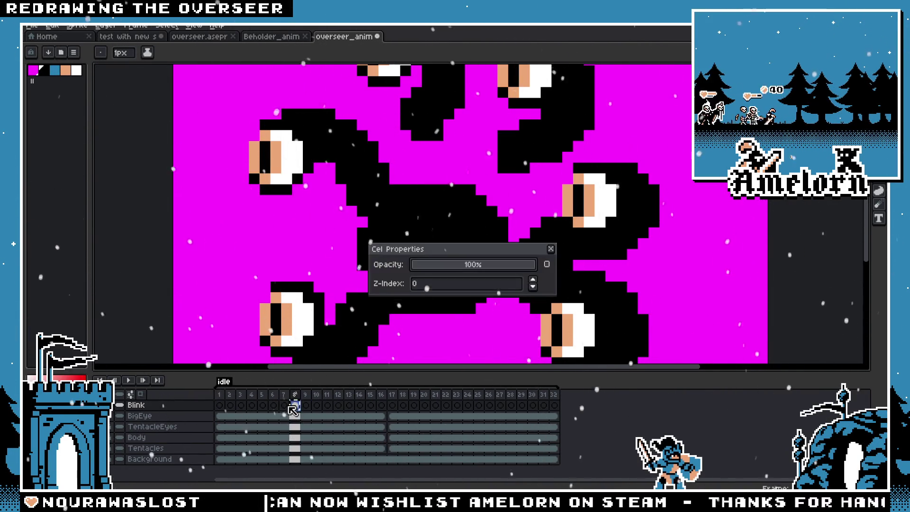
click(552, 248)
Flip between frames 8 and 9 to compare closed and open eye, ending on the selection tool
key(Right)
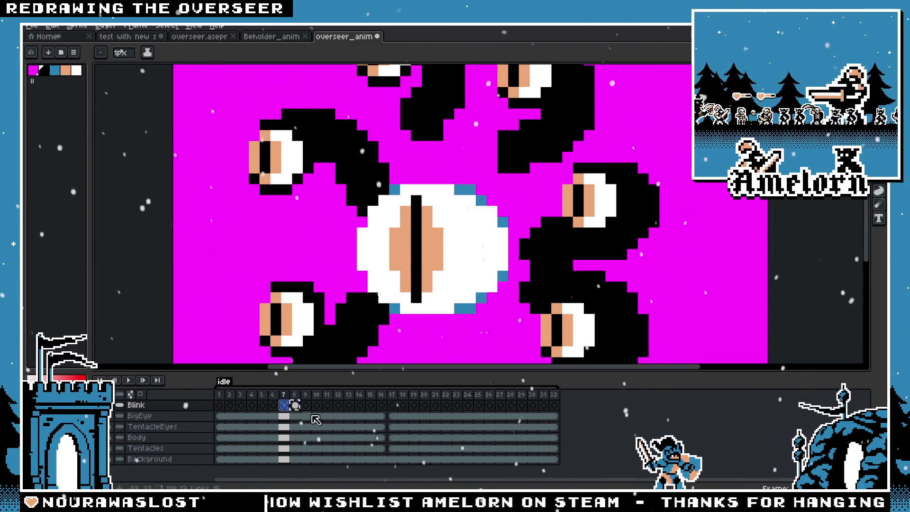
key(Left)
key(Left)
click(306, 401)
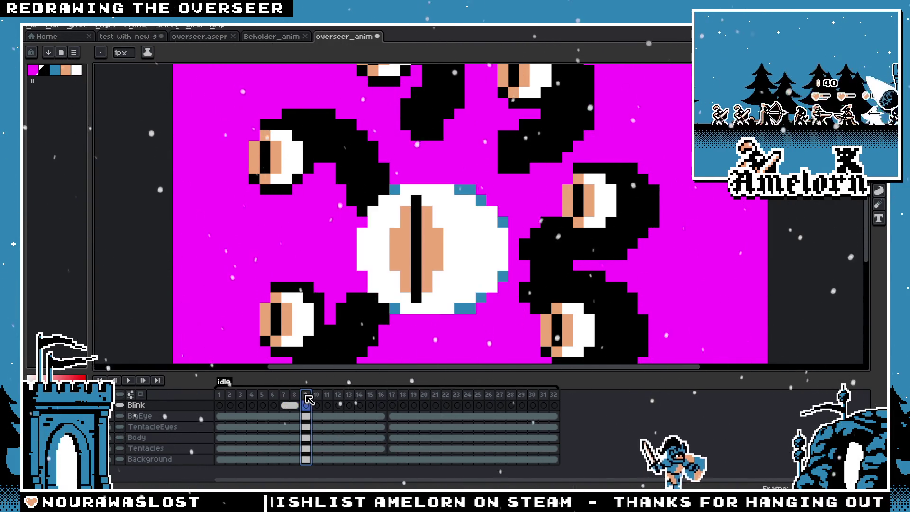
key(Left)
key(Right)
key(Left)
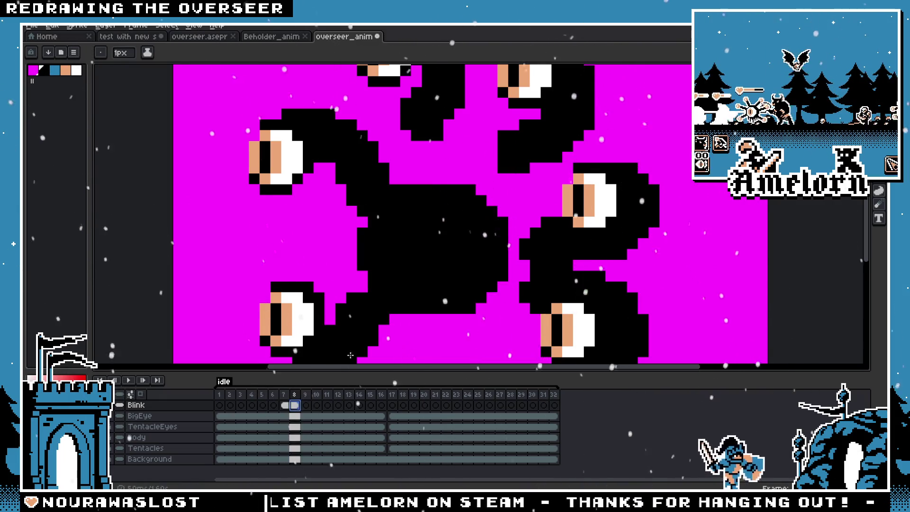
key(m)
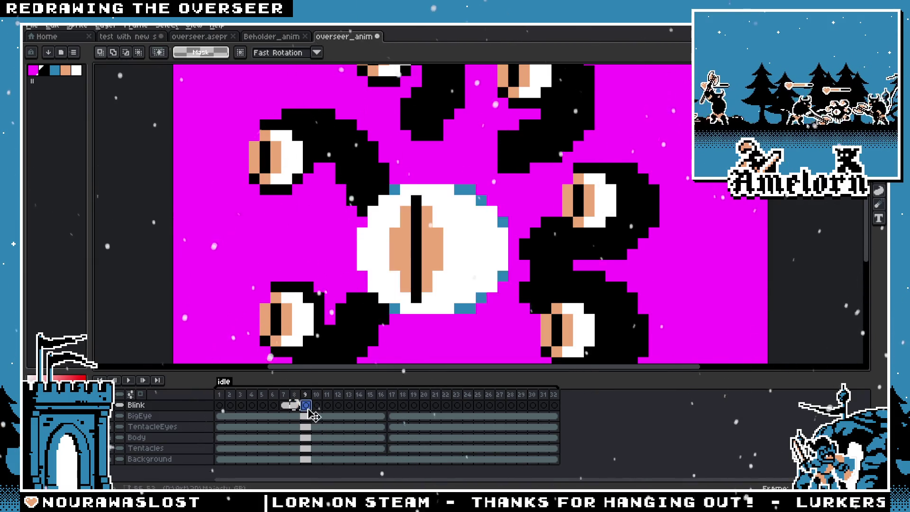
Adjust the frame 9 Blink cel to span frames 9–10, check a later frame, return to frame 1
right_click(306, 406)
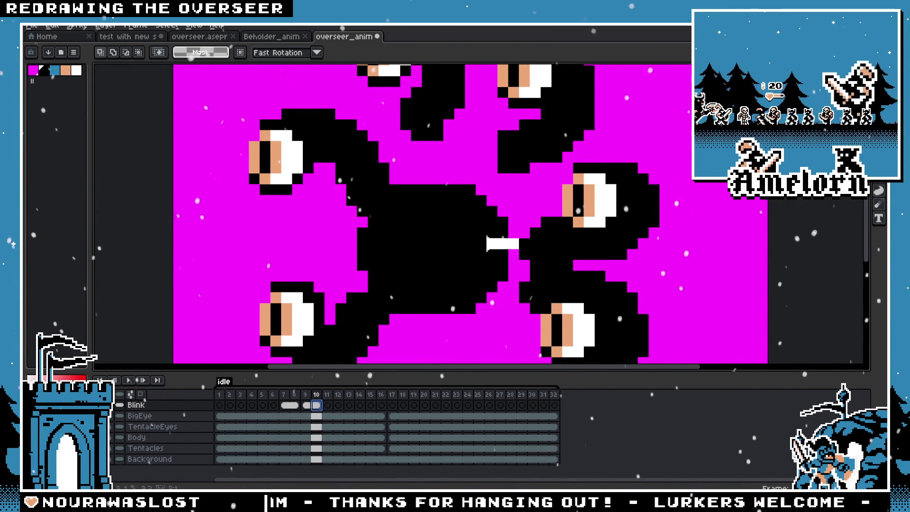
key(Delete)
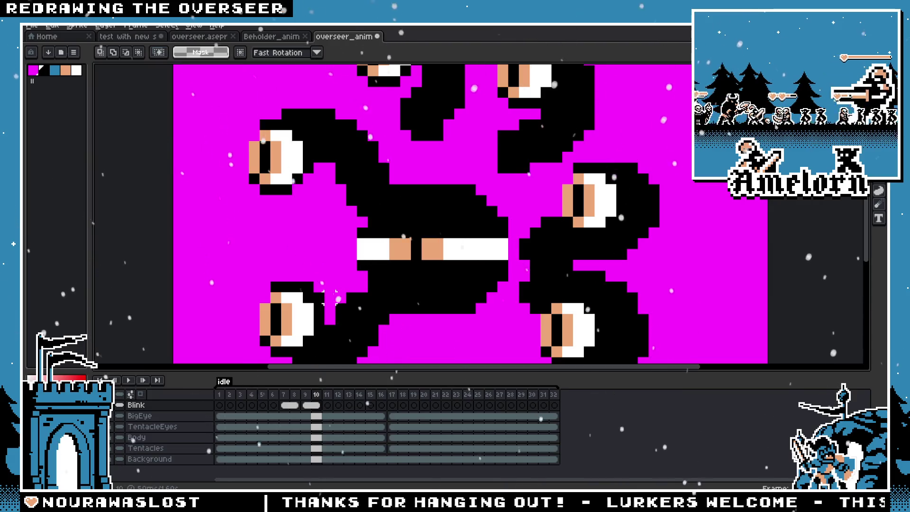
click(349, 394)
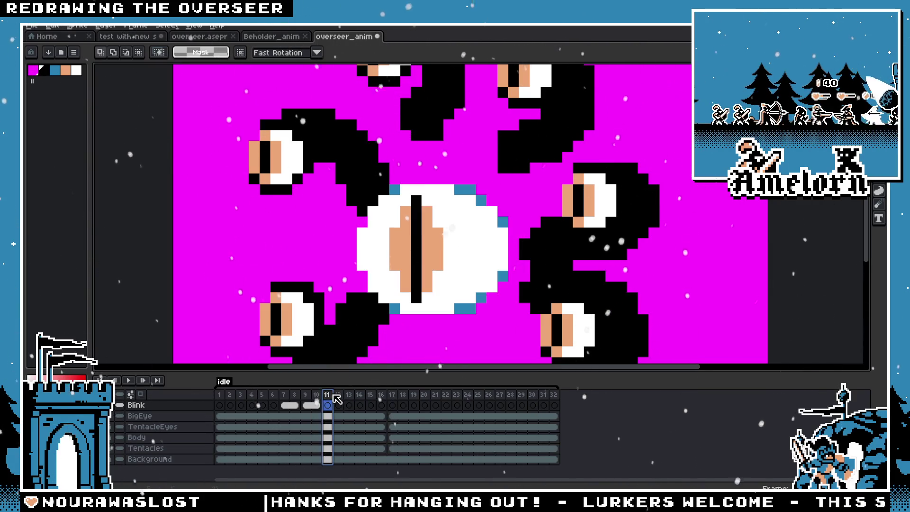
click(220, 405)
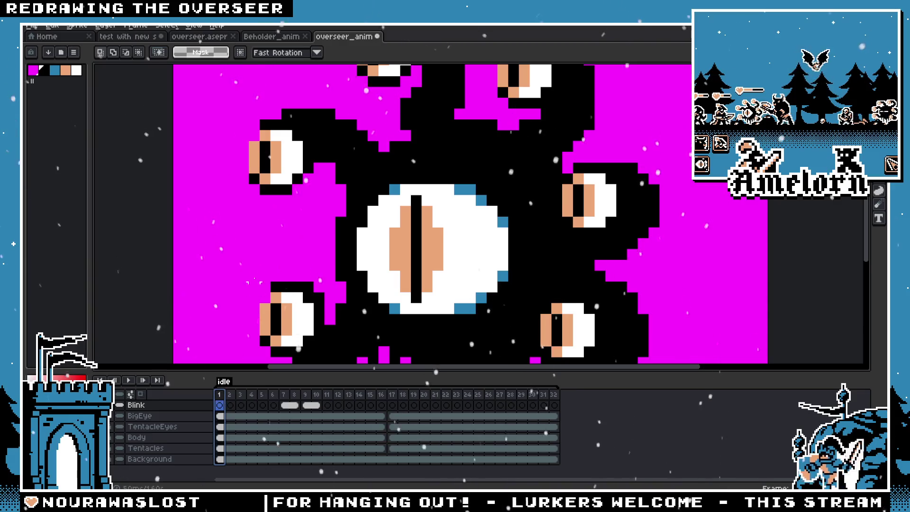
scroll(249, 282, down, 2)
scroll(279, 258, up, 1)
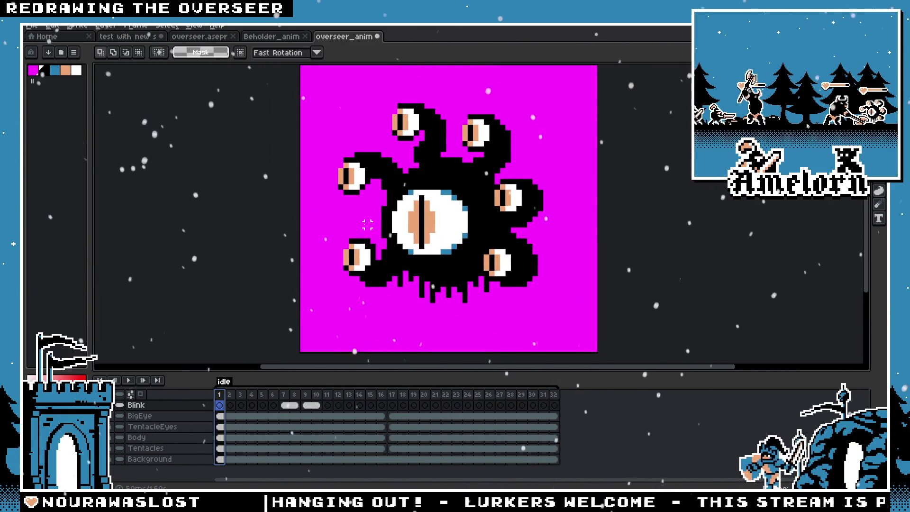
scroll(341, 231, up, 1)
Play the overseer idle animation through, stop it, and switch to Beholder_anim
key(m)
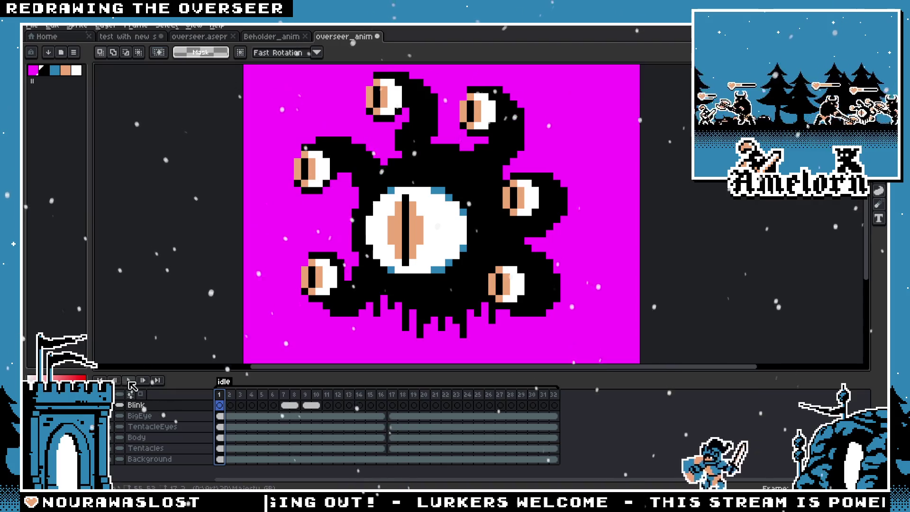
click(131, 382)
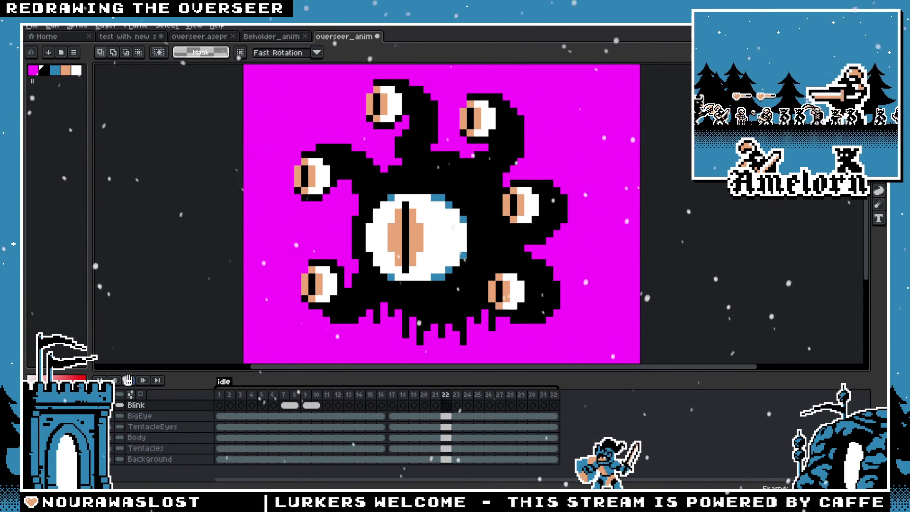
click(127, 381)
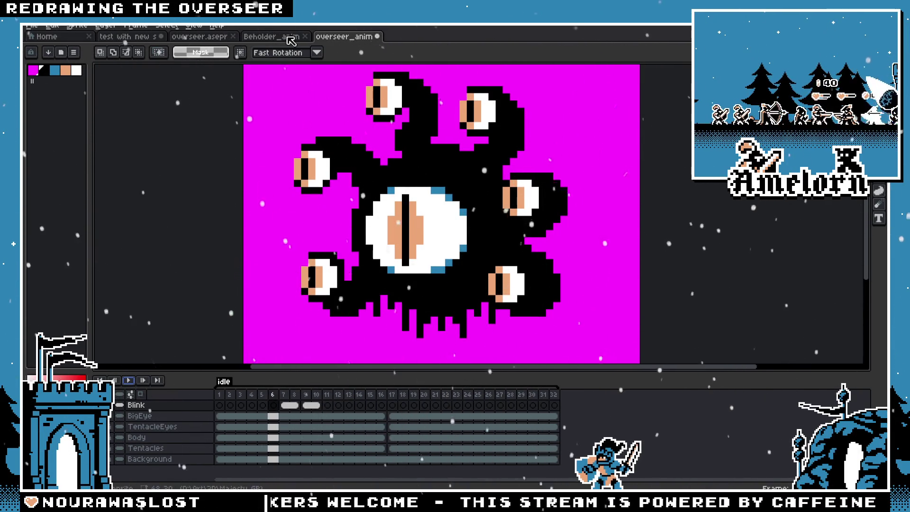
click(271, 36)
Play Beholder_anim from frame 21, check frame 27's duration, scrub to frame 31 and leave the tab
click(435, 405)
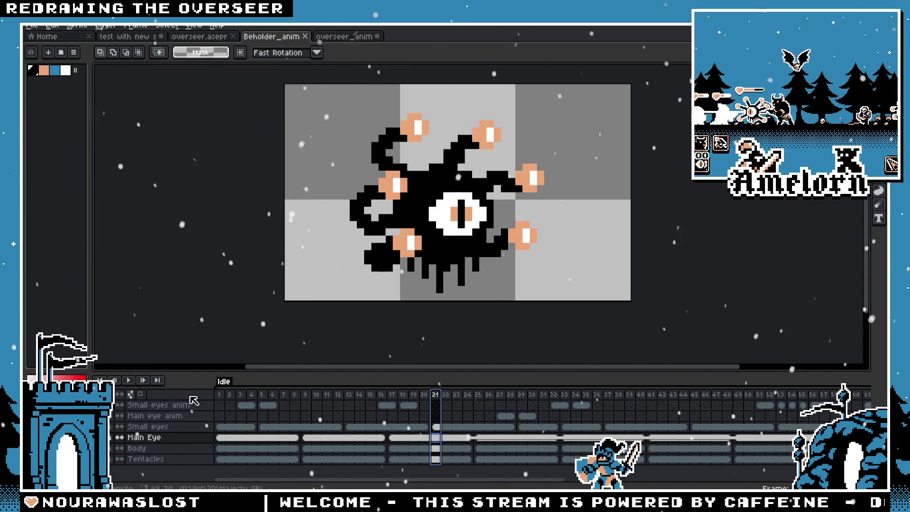
click(127, 382)
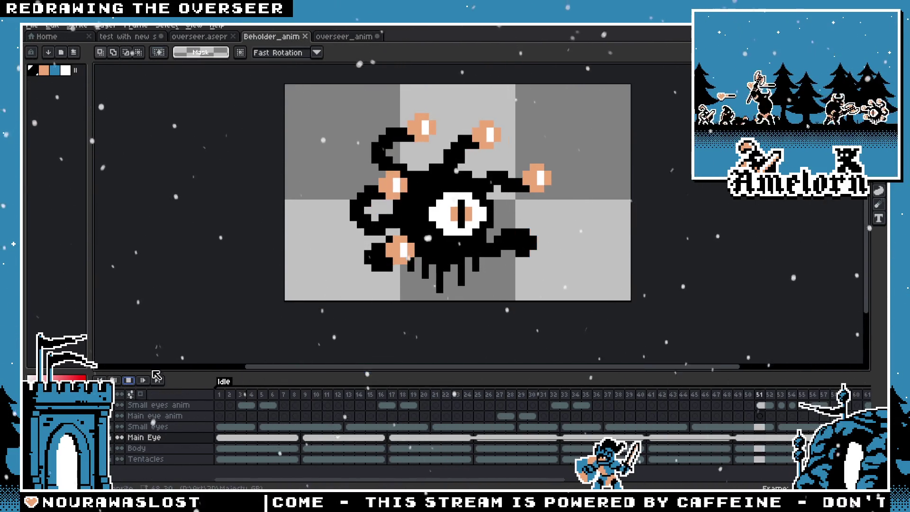
click(500, 416)
double_click(501, 395)
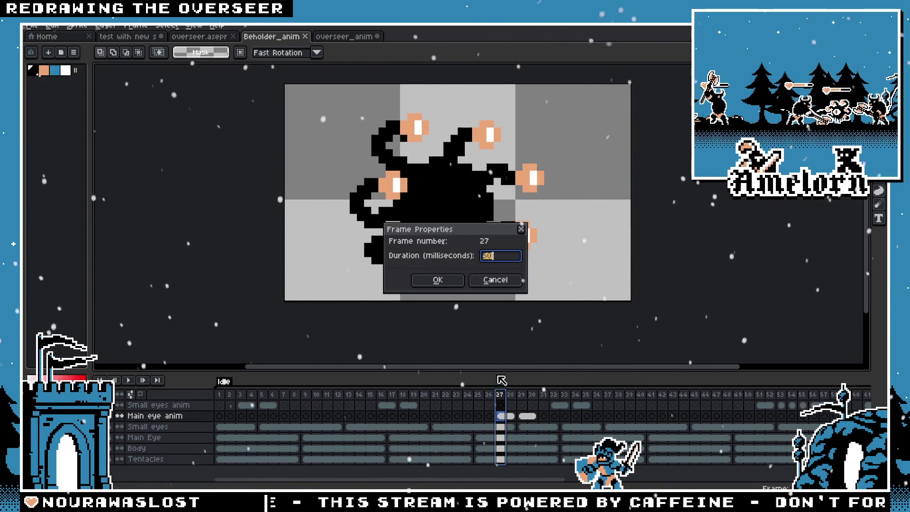
click(496, 281)
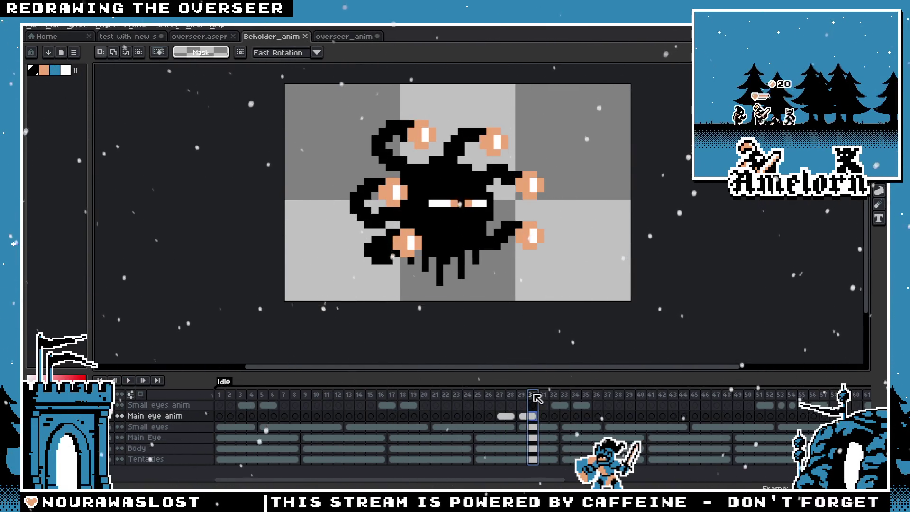
drag(524, 397, 545, 396)
click(221, 40)
Check the durations of overseer blink frames 7 and 9, then play the idle animation
click(341, 39)
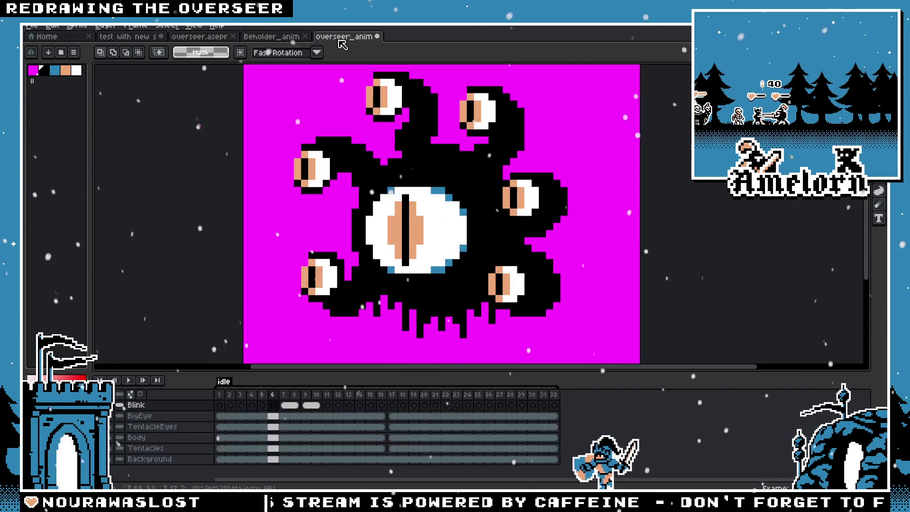
click(284, 395)
double_click(284, 394)
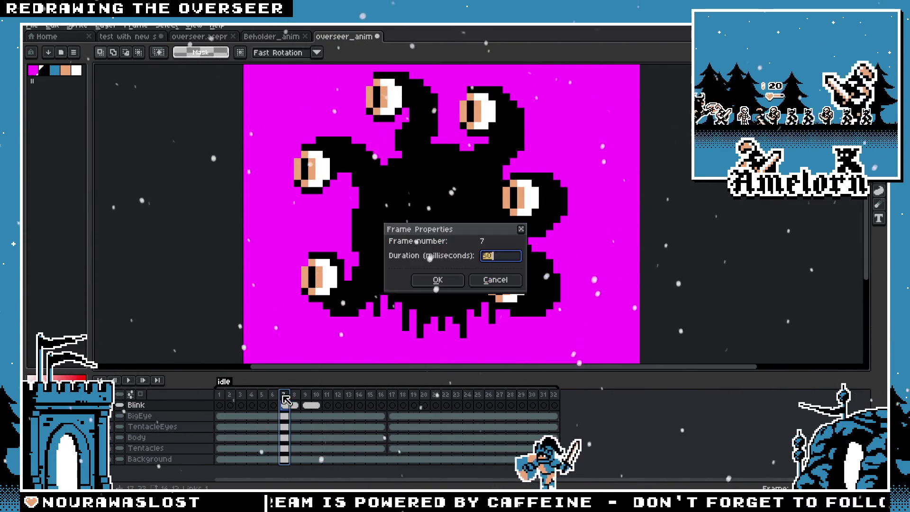
click(496, 281)
double_click(314, 400)
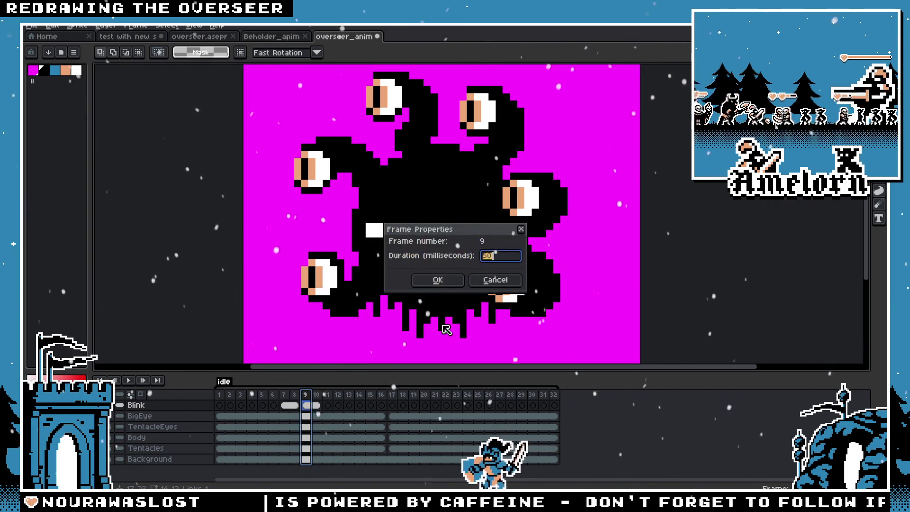
click(491, 281)
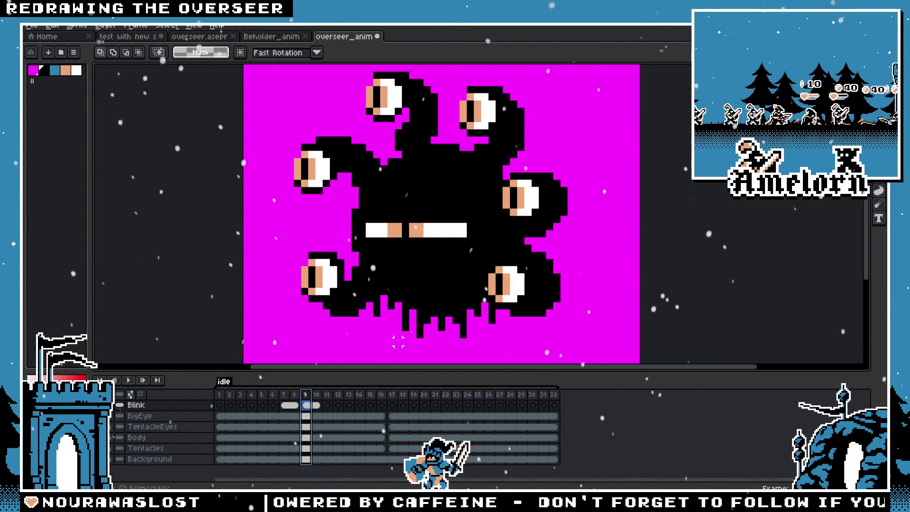
click(128, 382)
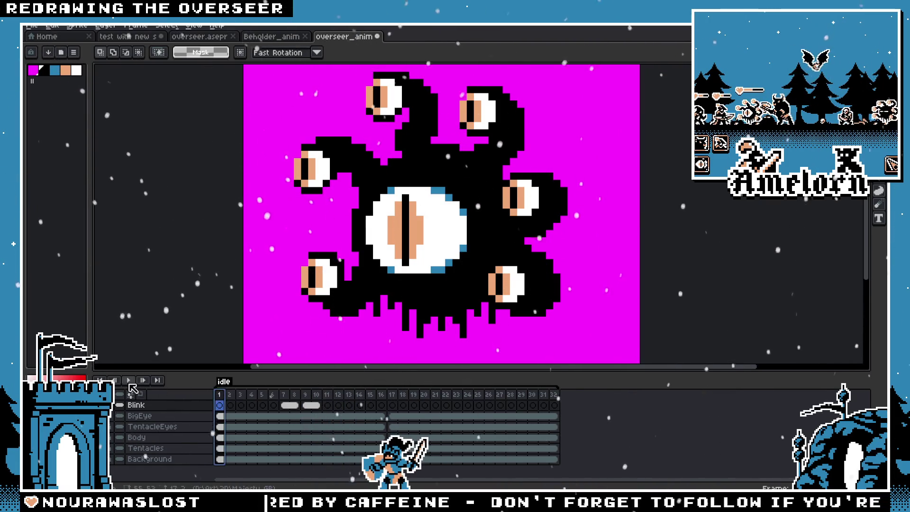
scroll(306, 256, down, 1)
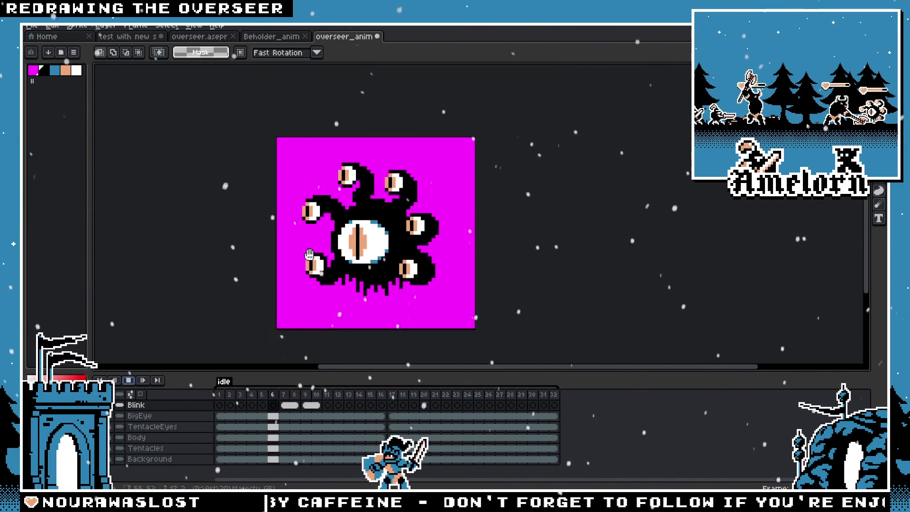
scroll(266, 259, down, 1)
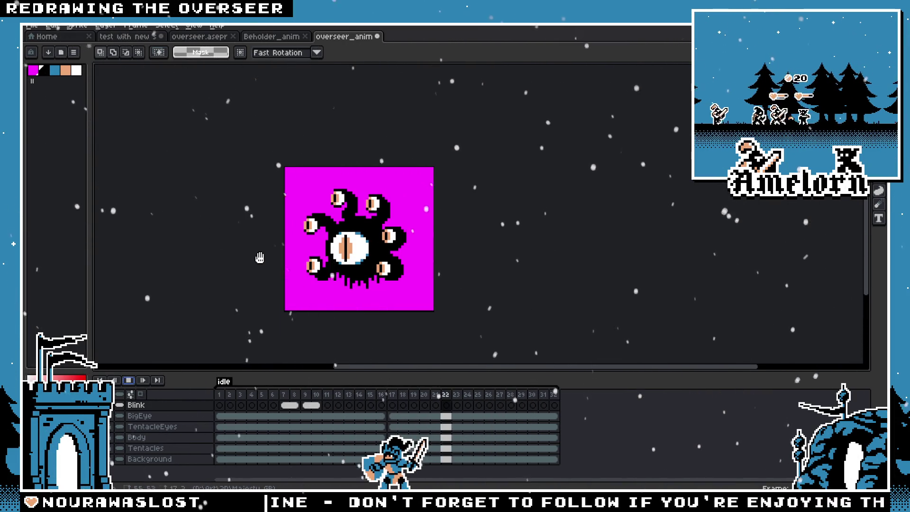
Review Beholder_anim's closed-eye frames around 22–26 and play its animation
click(277, 40)
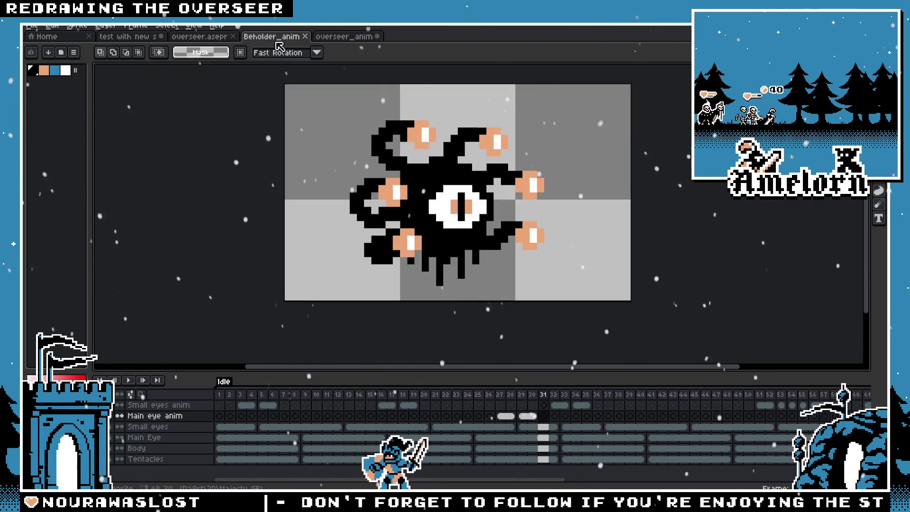
click(499, 396)
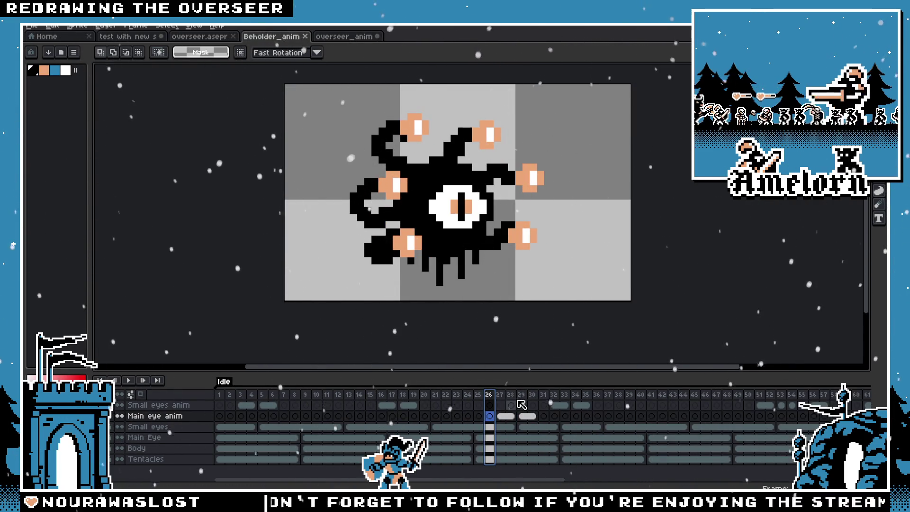
key(Return)
click(445, 397)
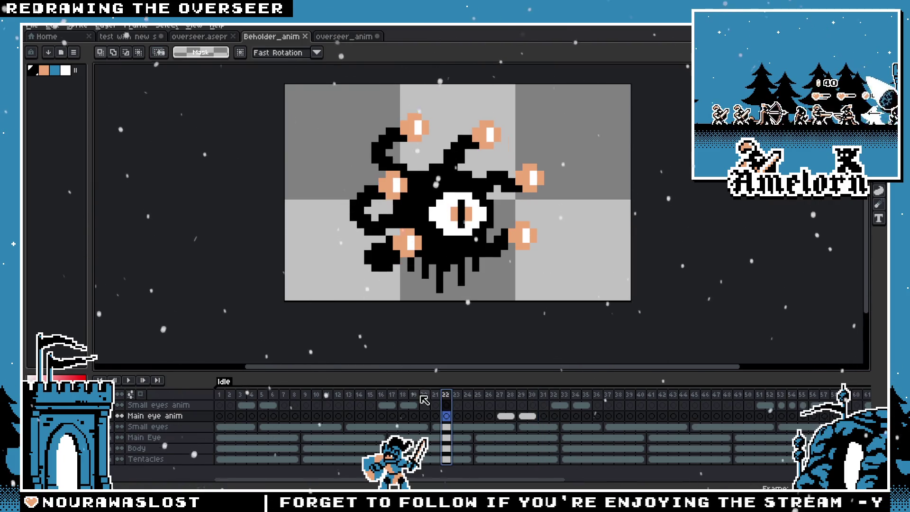
click(137, 383)
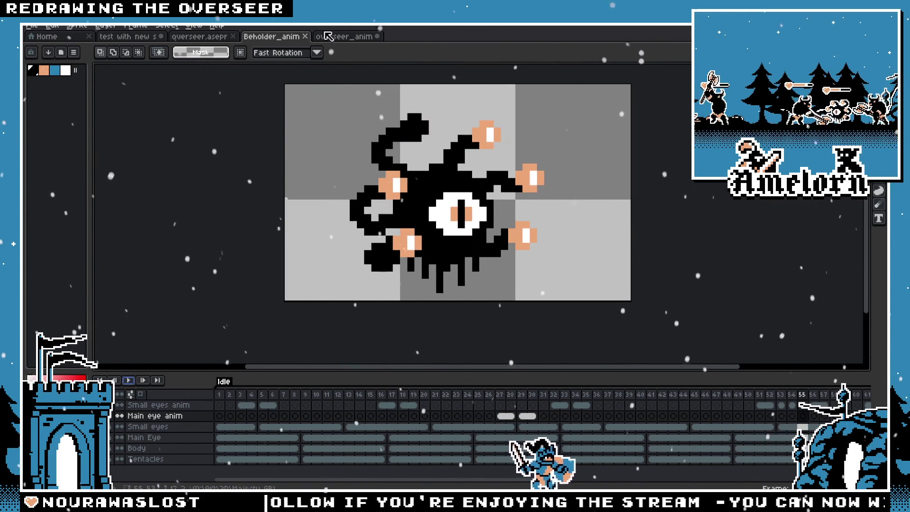
Return to overseer_anim, centre the beholder in view, then reopen Beholder_anim
key(ctrl+Tab)
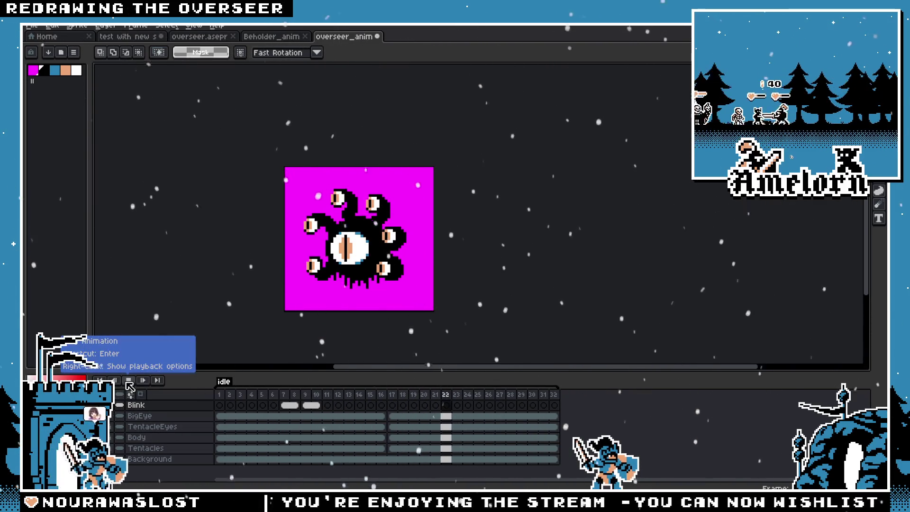
scroll(270, 264, up, 1)
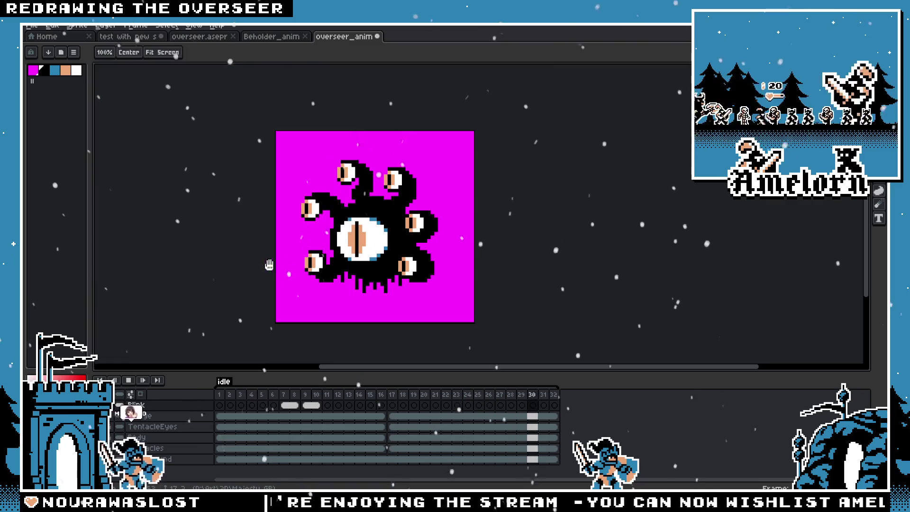
scroll(336, 271, up, 1)
drag(336, 270, 296, 251)
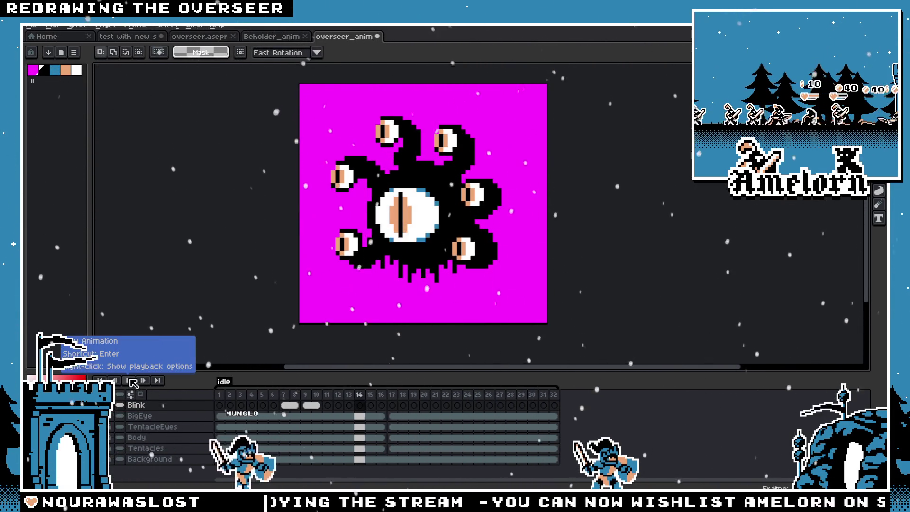
scroll(355, 181, up, 2)
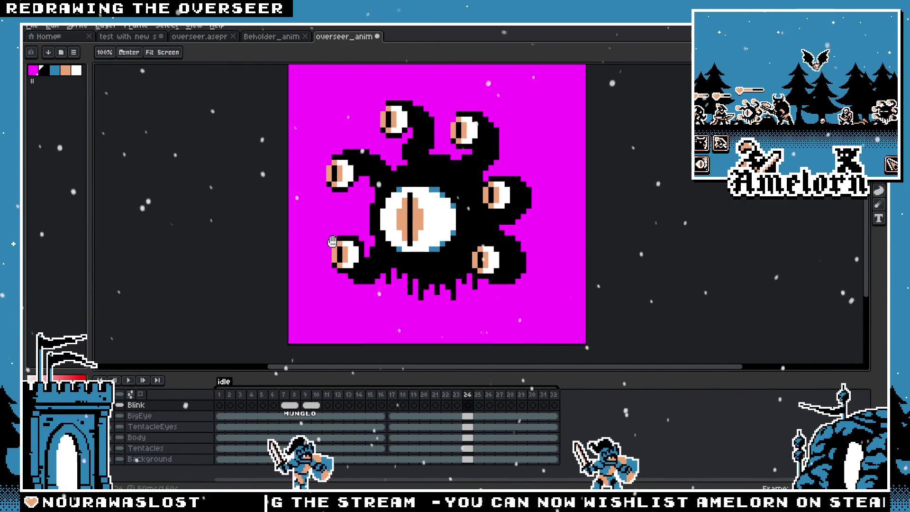
click(272, 34)
Play the old Beholder idle from frame 1, then hop across tabs to overseer_anim
click(222, 394)
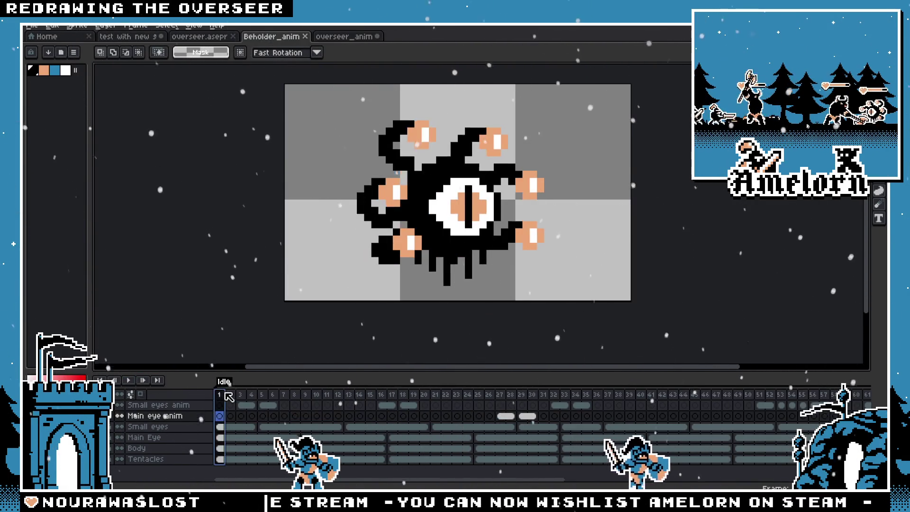
click(128, 381)
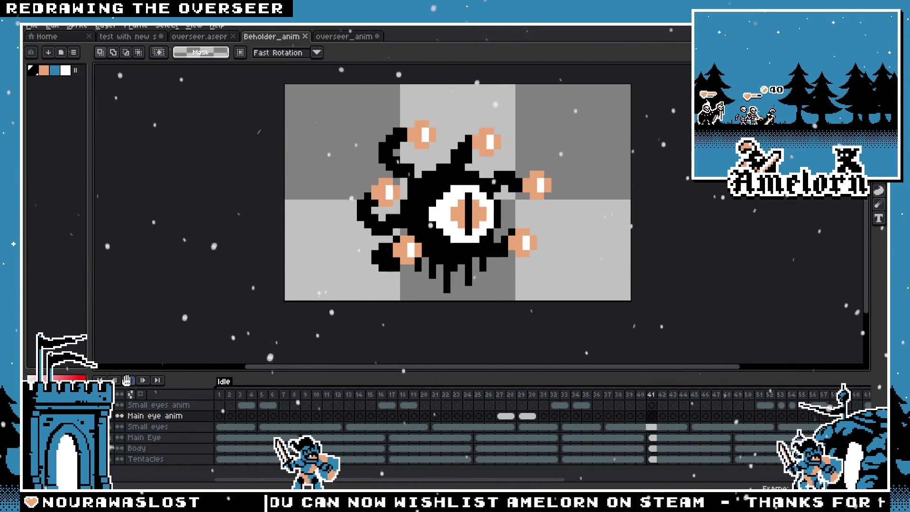
scroll(251, 265, down, 1)
scroll(250, 265, down, 3)
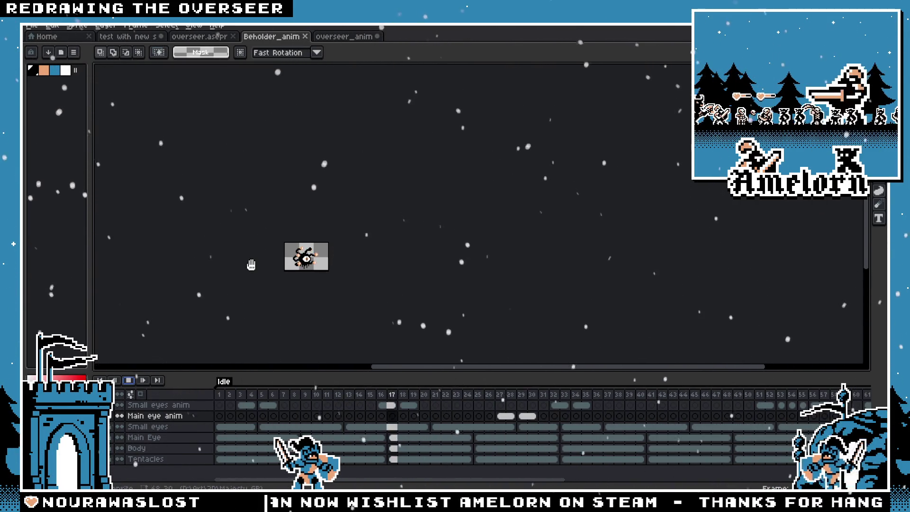
scroll(251, 264, up, 3)
scroll(250, 265, up, 1)
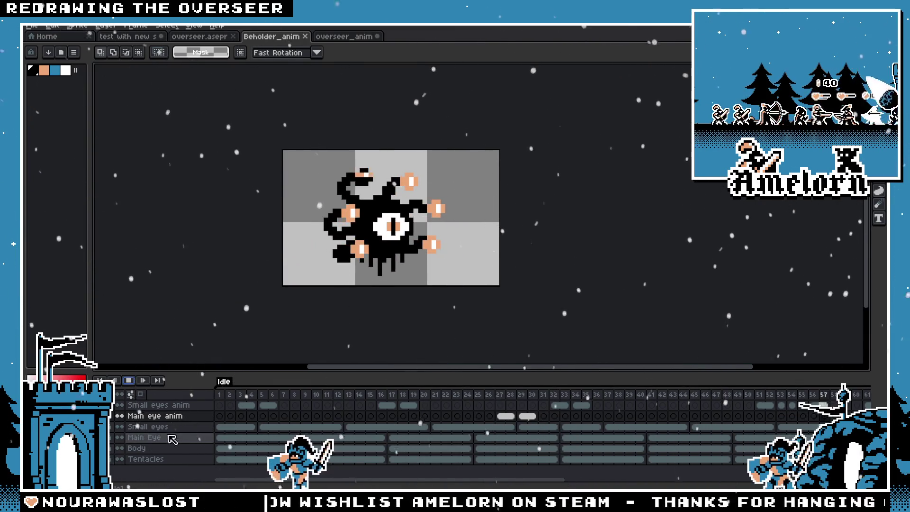
click(200, 36)
click(344, 36)
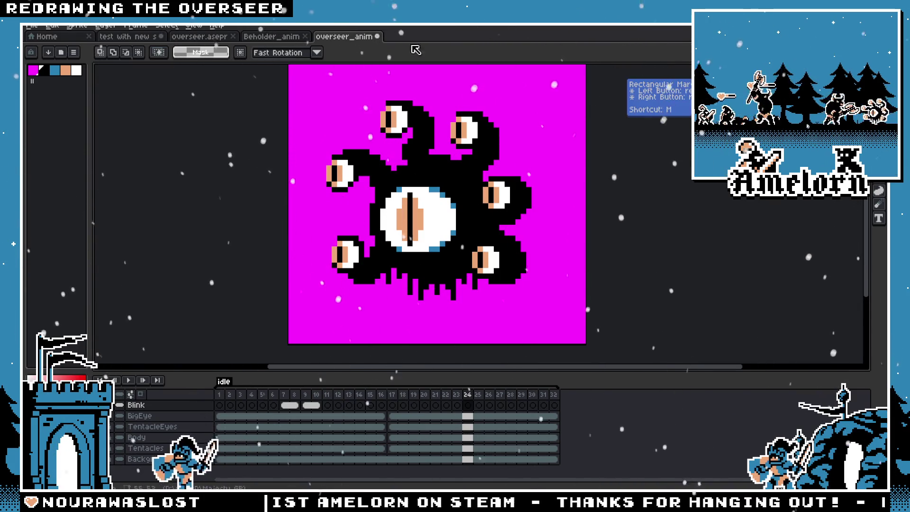
Compare a later Beholder_anim frame with overseer_anim, then open the overseer.aseprite sheet
click(292, 36)
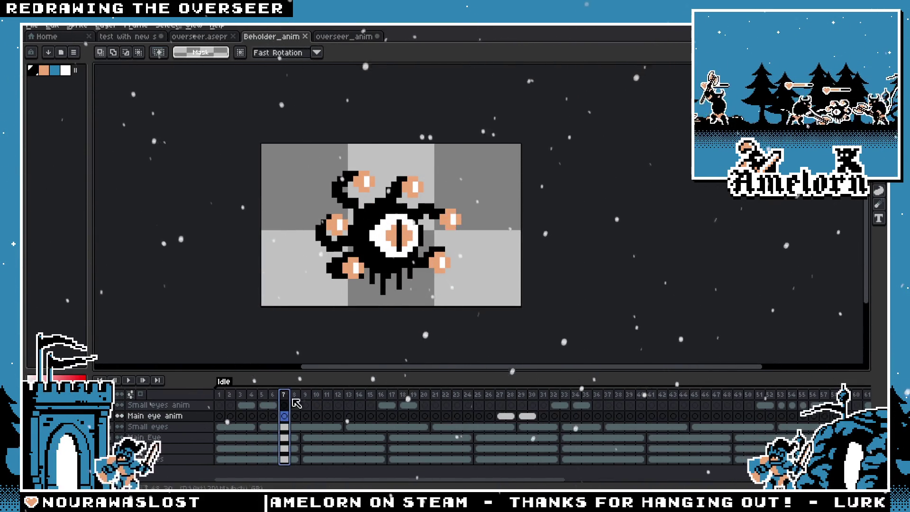
click(376, 402)
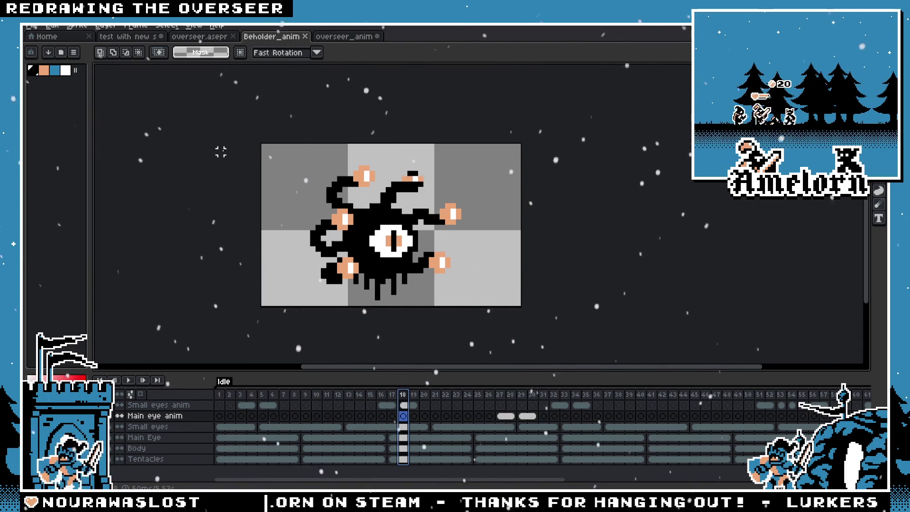
click(345, 36)
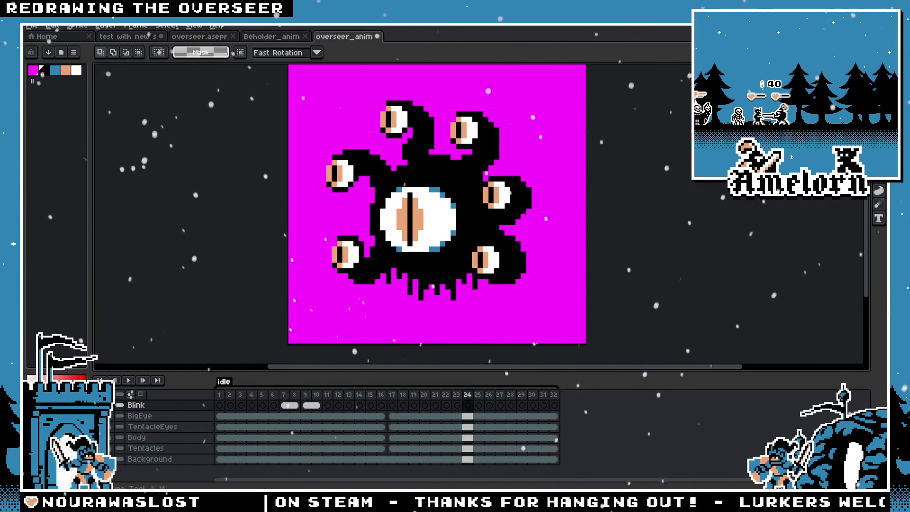
click(136, 37)
Paint the top row of the big eye black on the BigEye layer of the overseer sheet
click(201, 36)
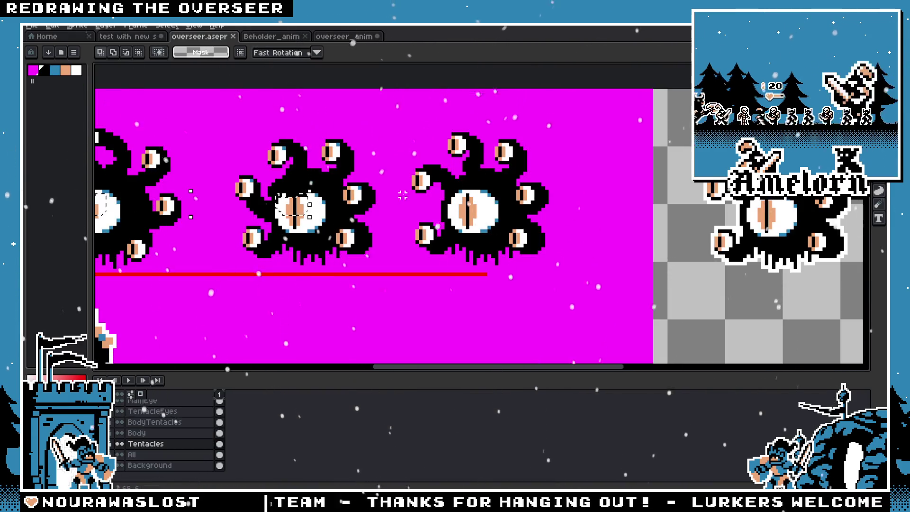
scroll(158, 429, up, 2)
click(159, 423)
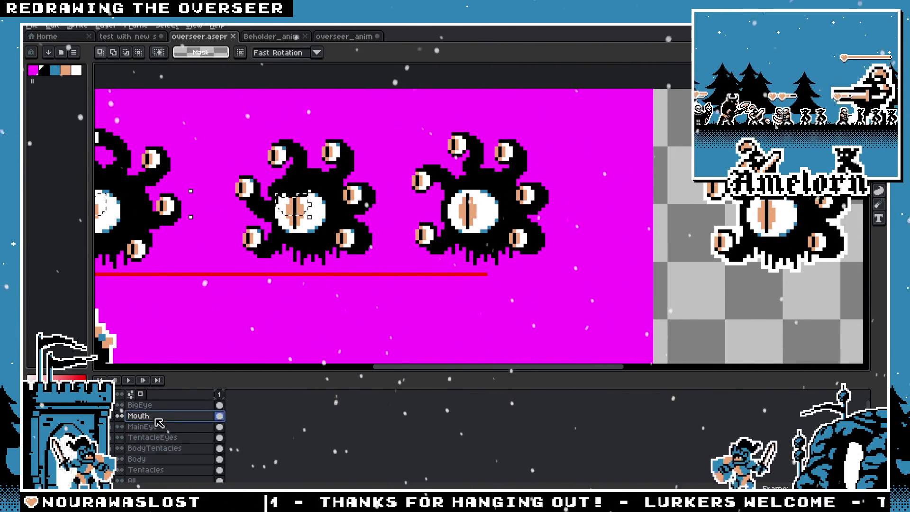
click(153, 404)
scroll(391, 163, up, 5)
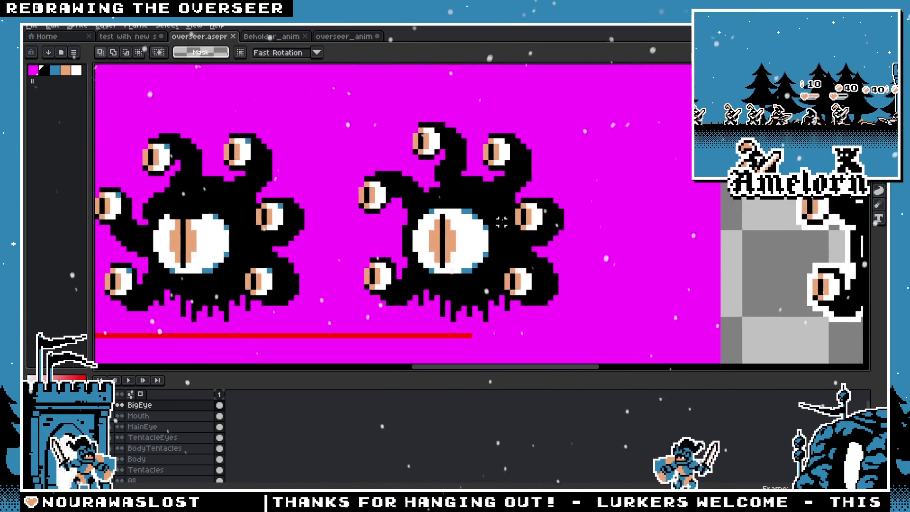
scroll(392, 163, down, 1)
scroll(406, 178, down, 1)
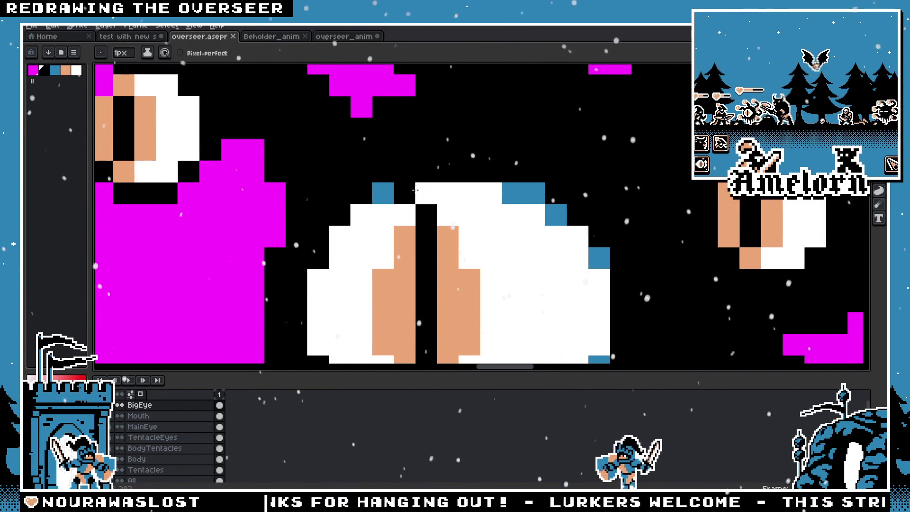
scroll(421, 191, down, 1)
drag(421, 191, 486, 191)
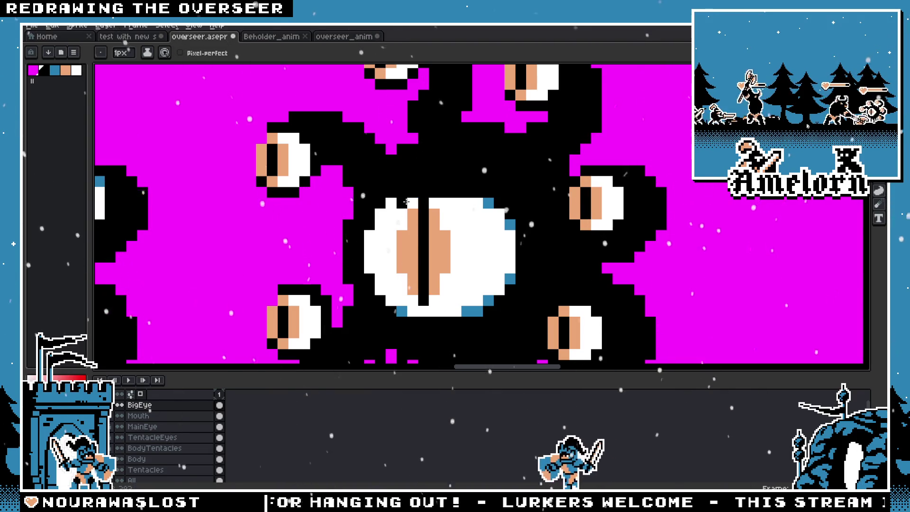
scroll(409, 201, down, 2)
scroll(265, 217, down, 1)
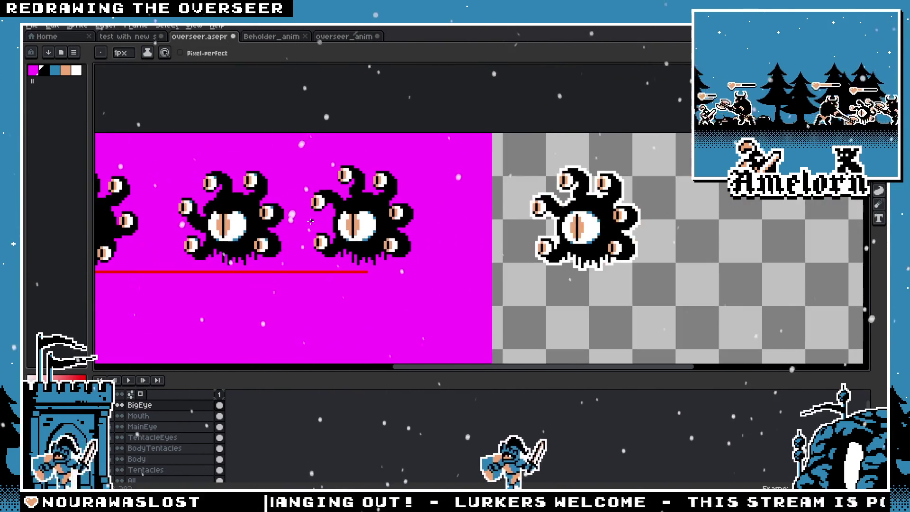
scroll(399, 228, up, 2)
scroll(462, 233, up, 1)
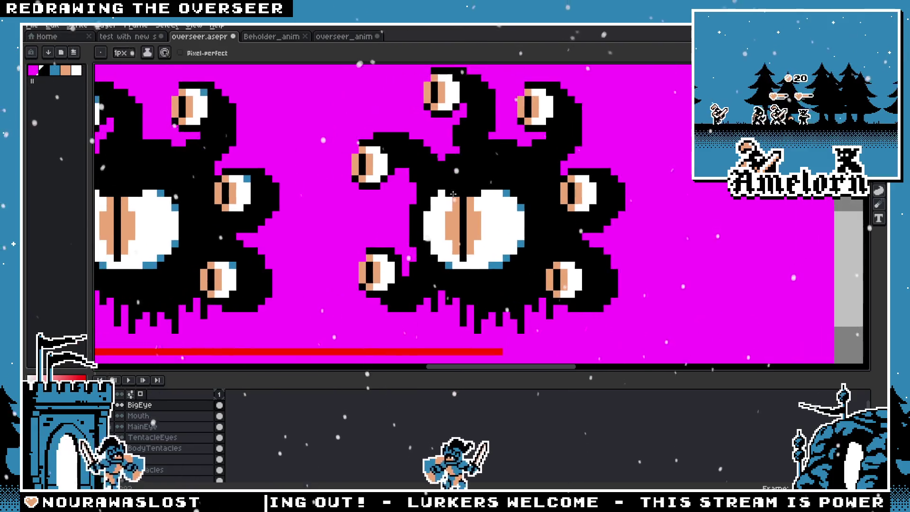
scroll(490, 235, up, 1)
scroll(490, 236, down, 1)
scroll(470, 214, down, 1)
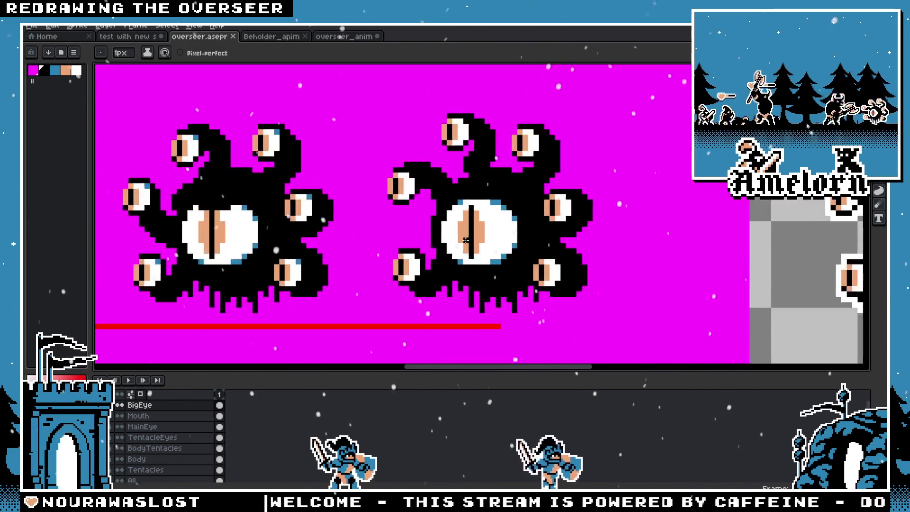
scroll(476, 247, up, 1)
key(i)
scroll(430, 192, up, 3)
key(b)
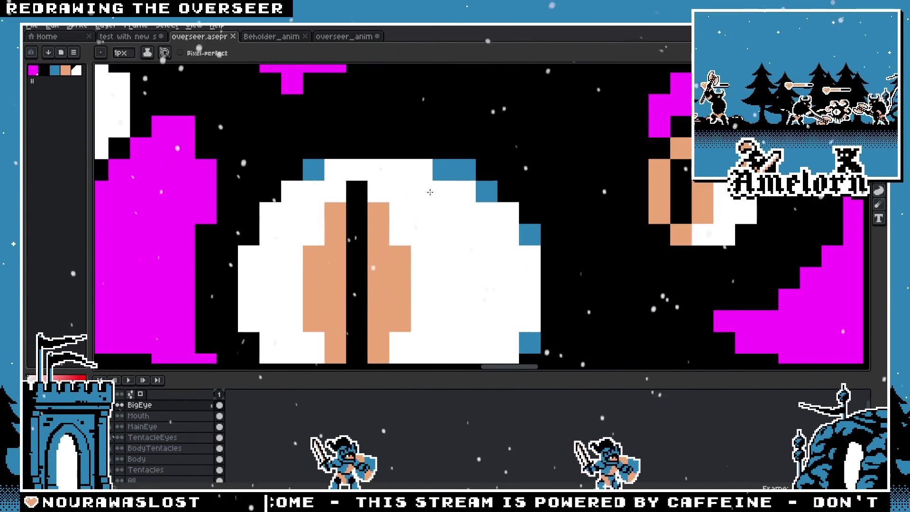
scroll(353, 159, down, 3)
Duplicate the outlined beholder to the right on the All layer and commit the copy
key(m)
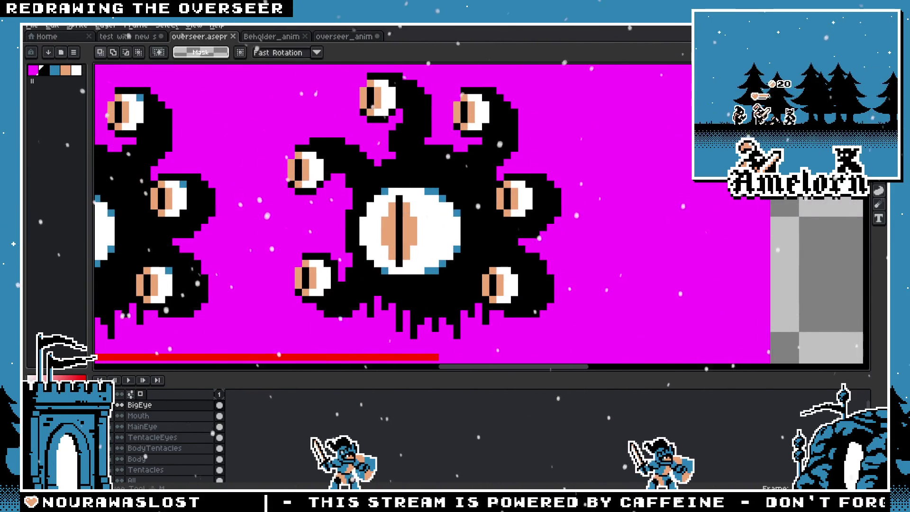
mouse_move(343, 173)
mouse_down()
mouse_move(482, 281)
mouse_move(184, 441)
mouse_up()
scroll(490, 298, down, 3)
click(132, 470)
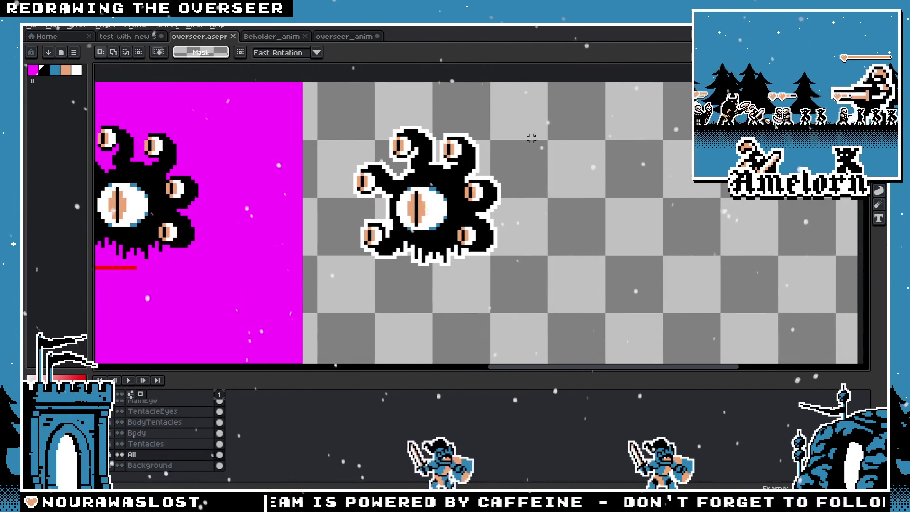
drag(546, 121, 322, 286)
drag(423, 244, 605, 243)
key(ctrl+d)
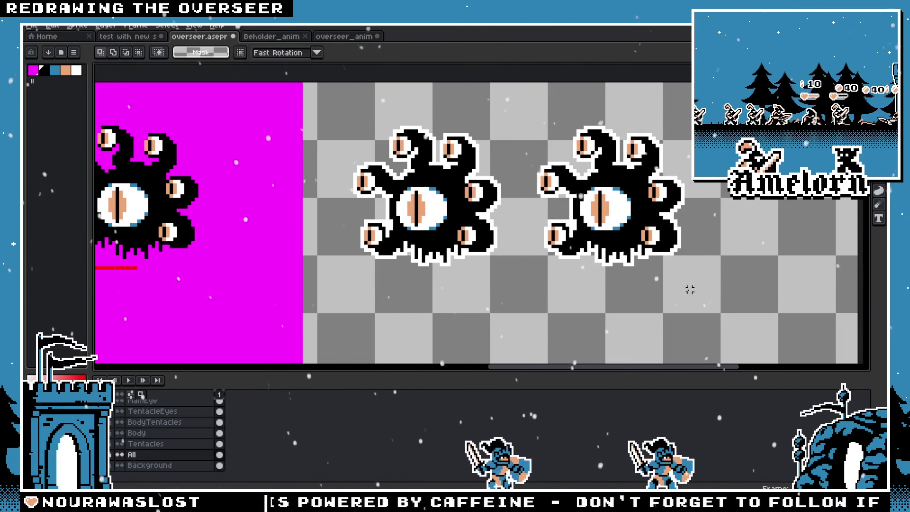
scroll(500, 257, up, 2)
scroll(500, 258, up, 1)
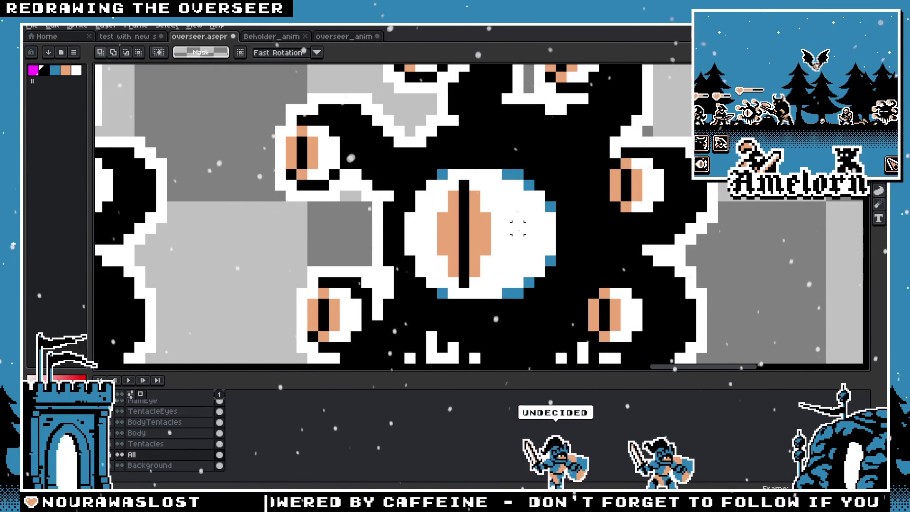
key(b)
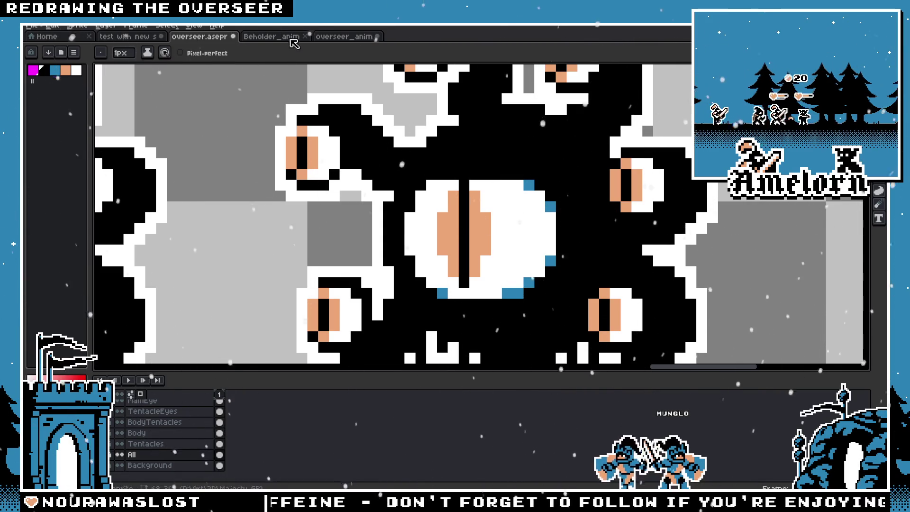
Glance at frame 16 of the Beholder_anim reference, then return to the overseer sheet
click(342, 37)
click(270, 36)
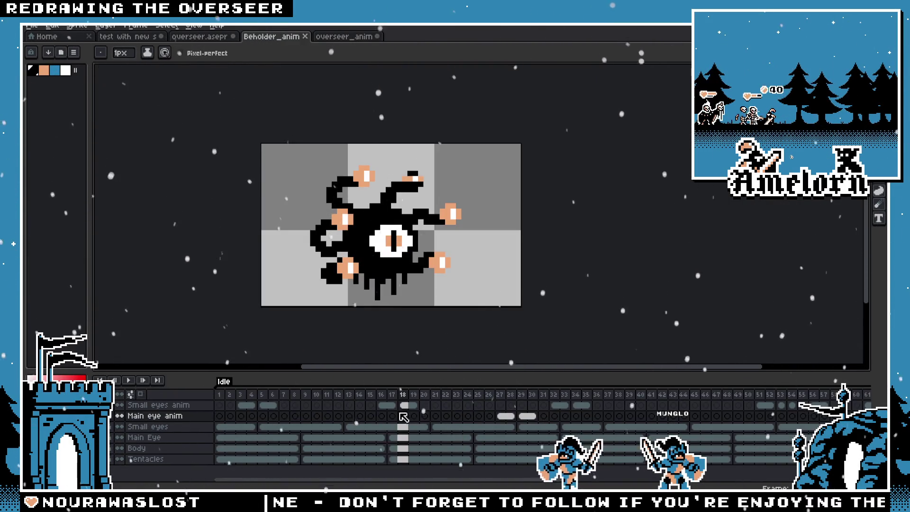
click(382, 401)
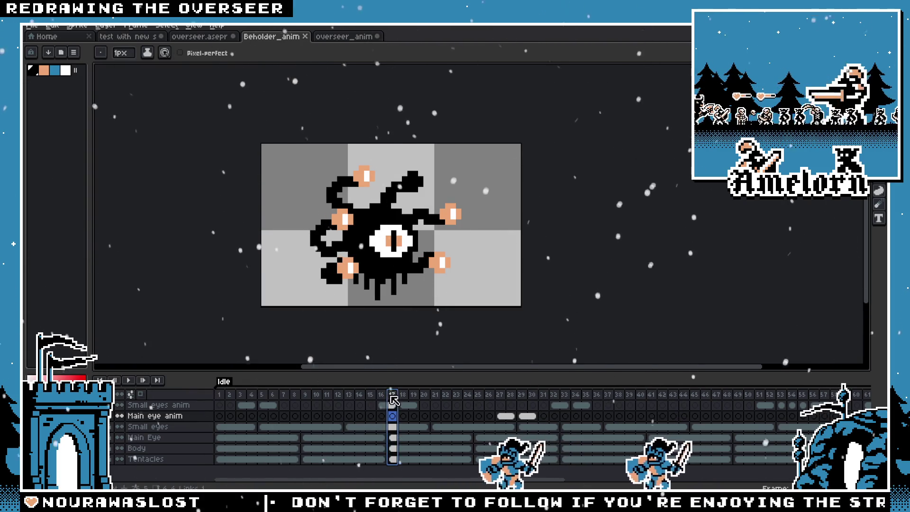
click(154, 38)
click(199, 36)
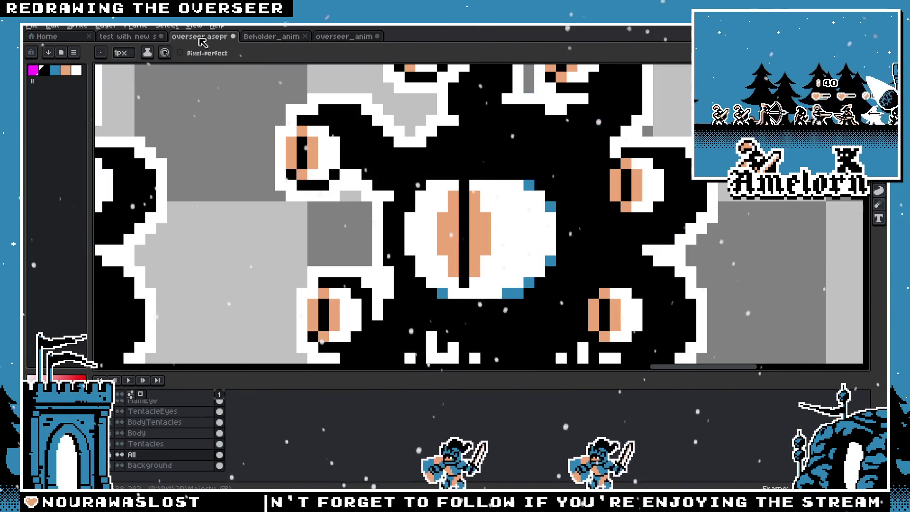
Repaint blue rim pixels on the copy's big eye and centre both beholders in view
key(i)
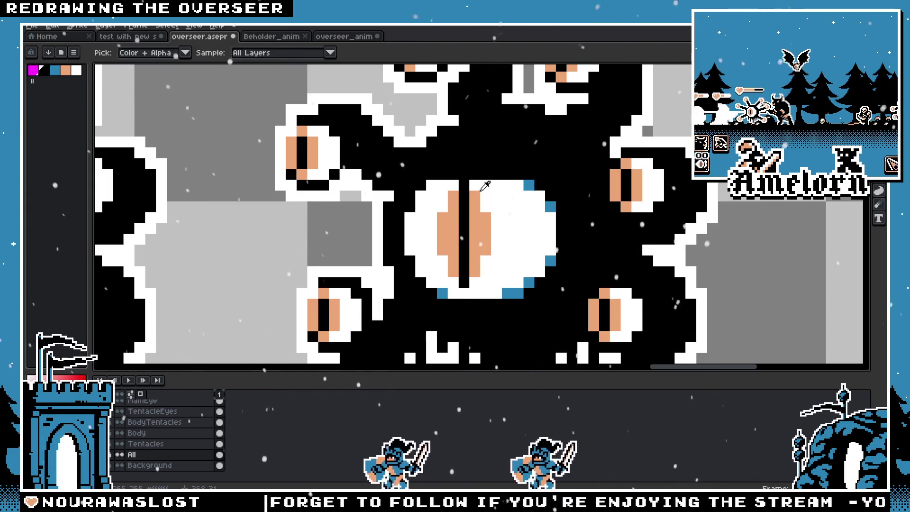
key(b)
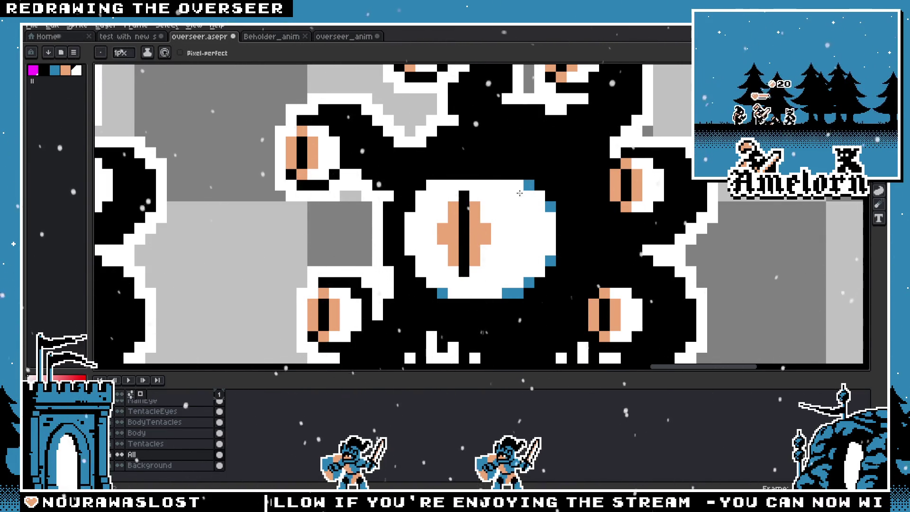
key(b)
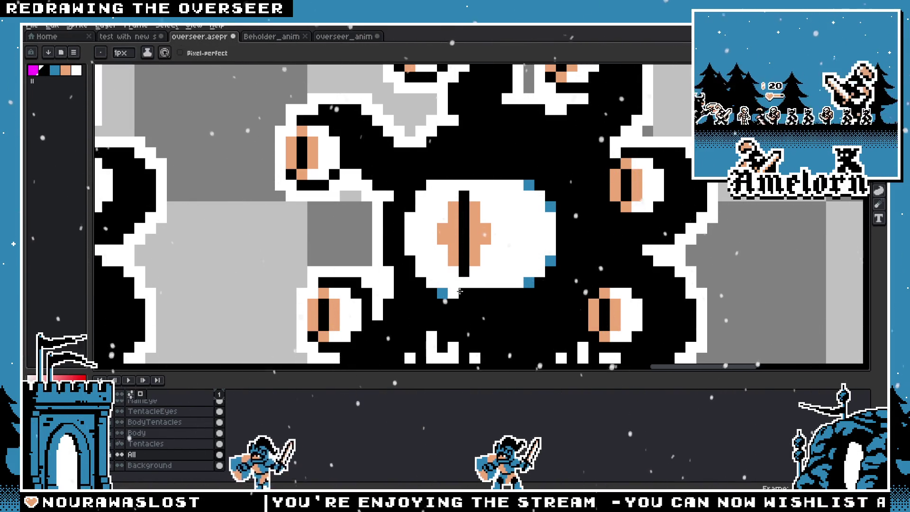
scroll(436, 299, down, 5)
scroll(434, 300, up, 3)
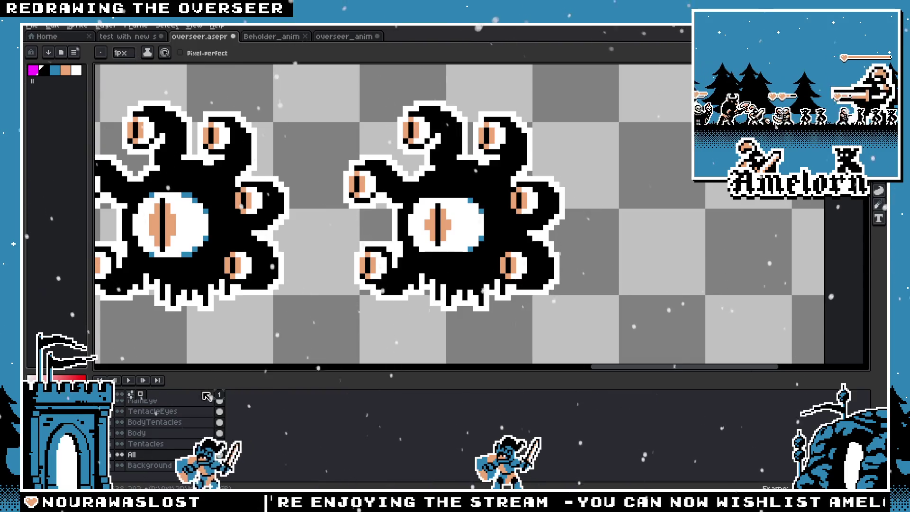
drag(353, 276, 398, 285)
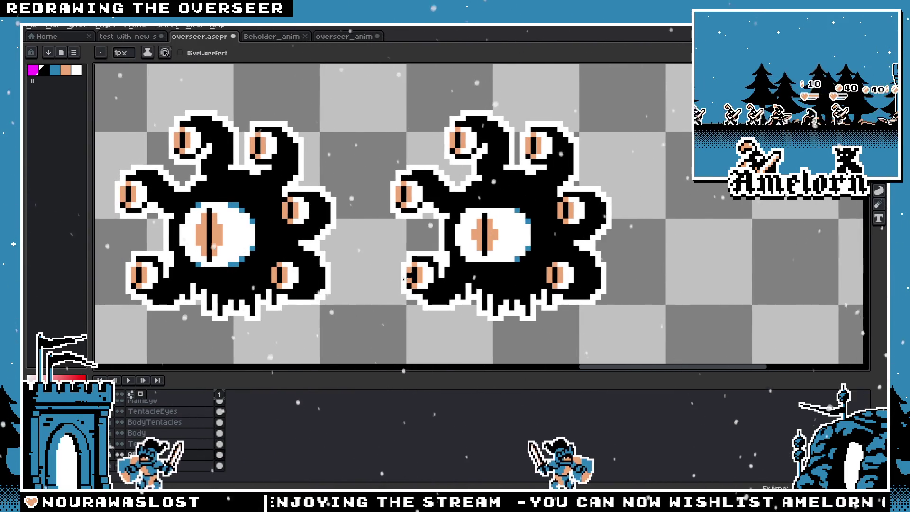
Check frame 17's duration in Beholder_anim's Frame Properties and cancel without changes
click(344, 36)
click(272, 35)
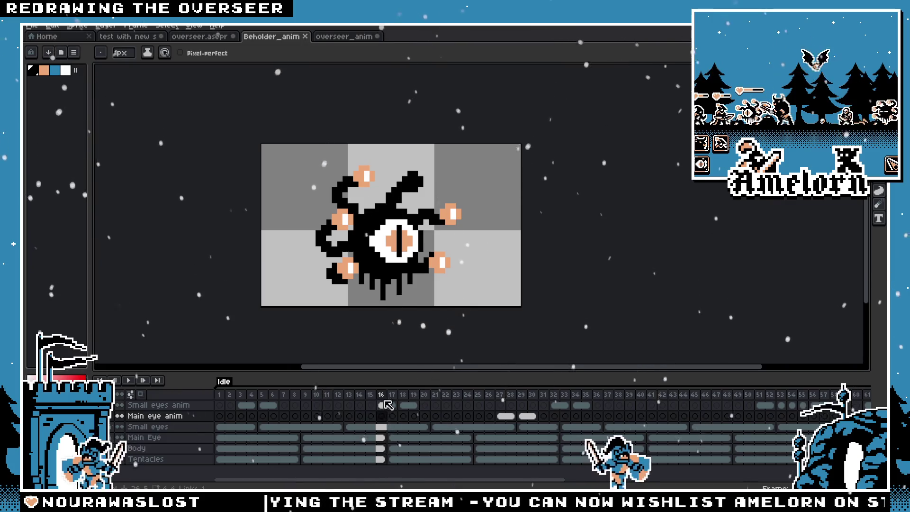
click(390, 397)
double_click(390, 398)
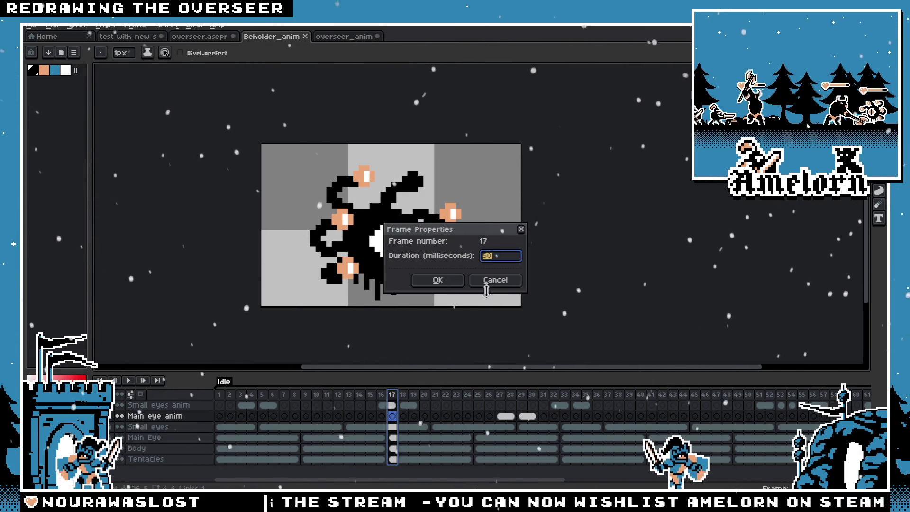
click(491, 282)
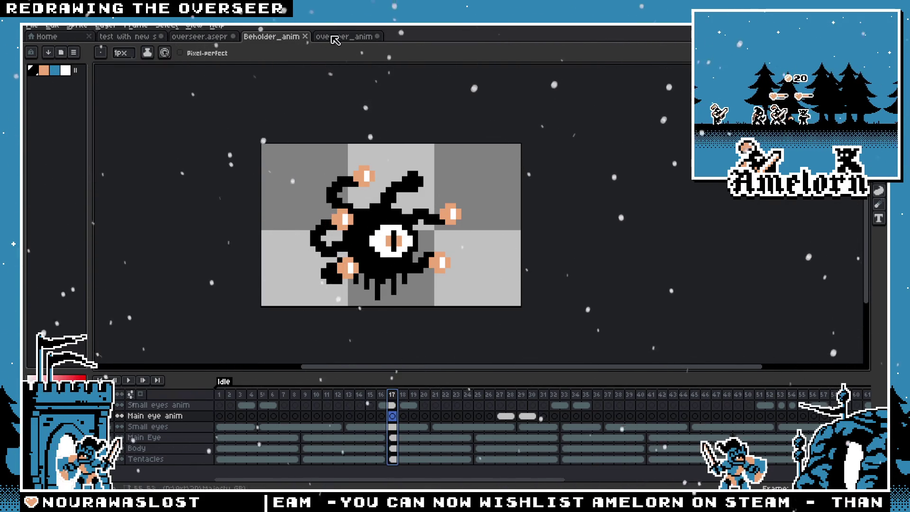
Step back and forth around frame 17, then bring up the overseer_anim file
key(Left)
key(Right)
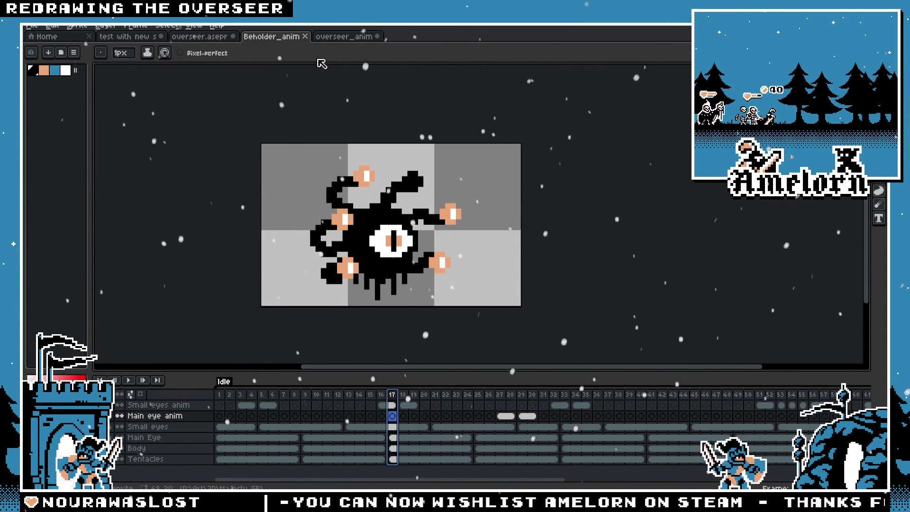
click(329, 36)
scroll(470, 244, up, 2)
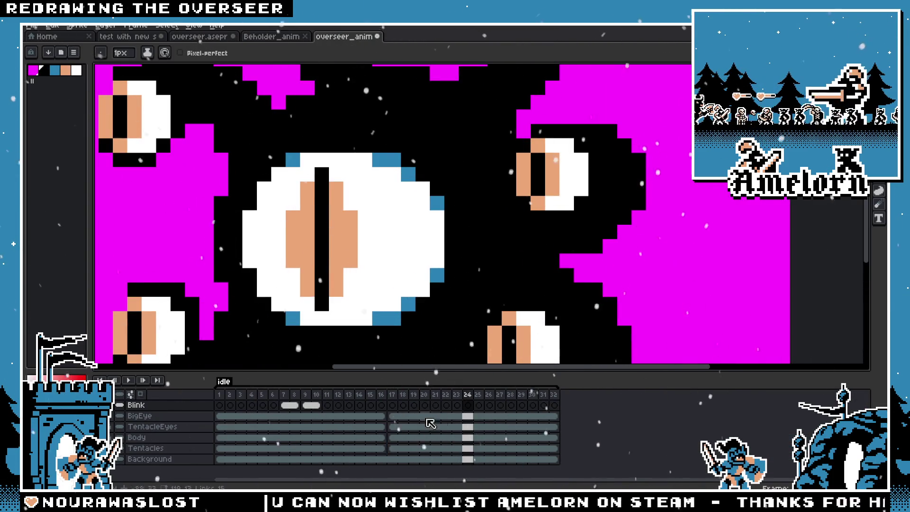
scroll(408, 280, down, 3)
Pick the blue rim colour and erase blue pixels at the copy's eye lower-right edge
click(227, 37)
scroll(452, 206, up, 2)
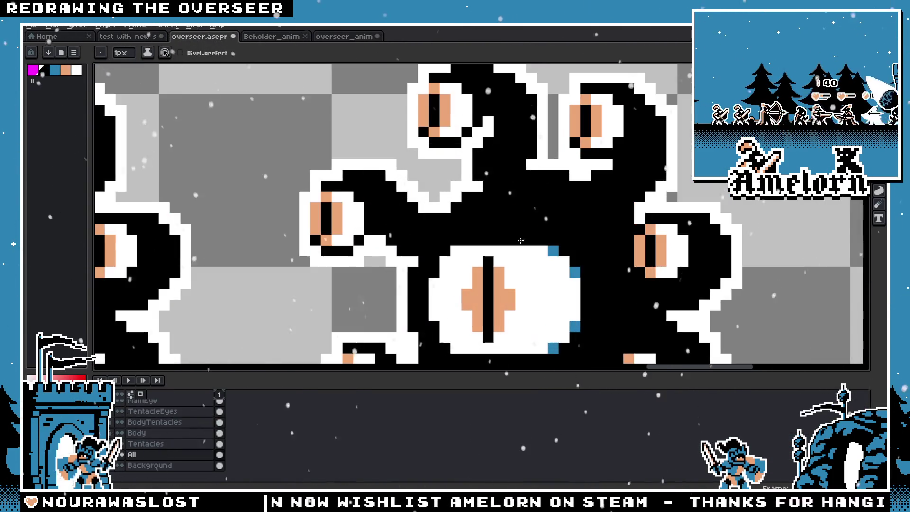
scroll(452, 206, up, 1)
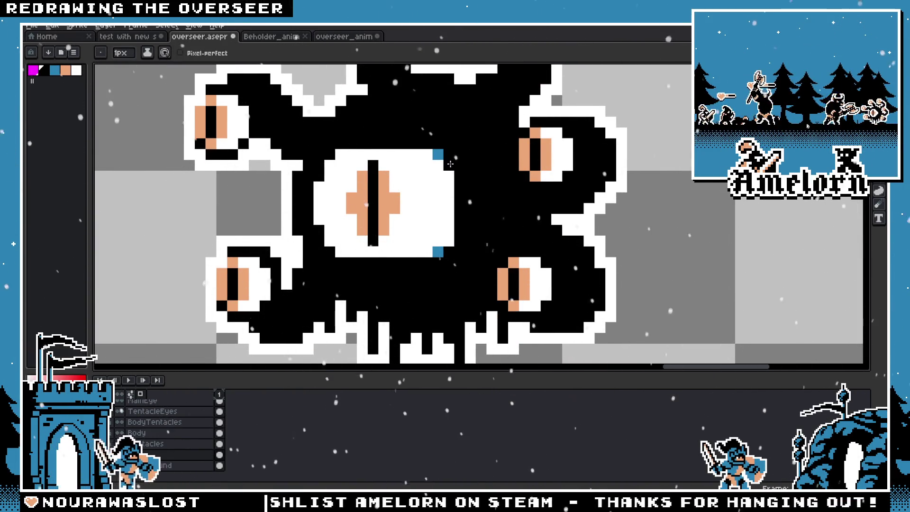
scroll(452, 243, down, 2)
scroll(451, 256, up, 3)
click(447, 273)
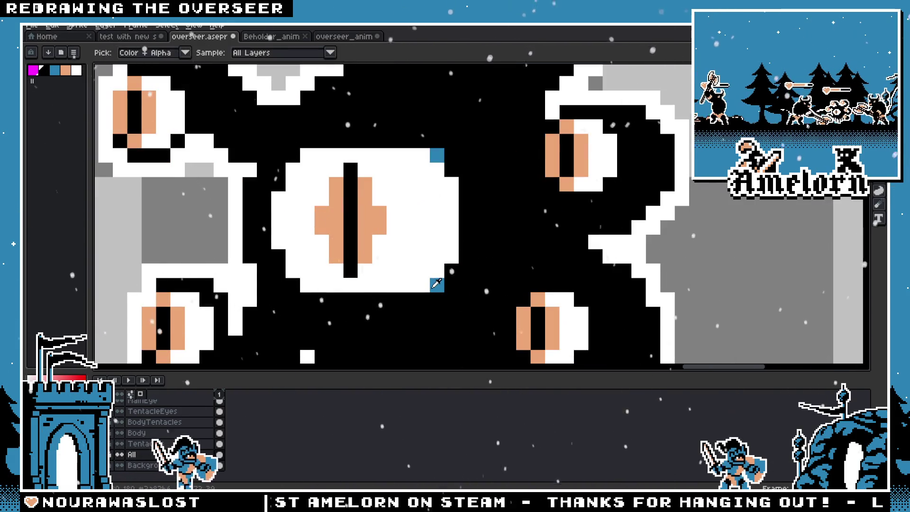
scroll(446, 274, down, 3)
scroll(320, 207, down, 2)
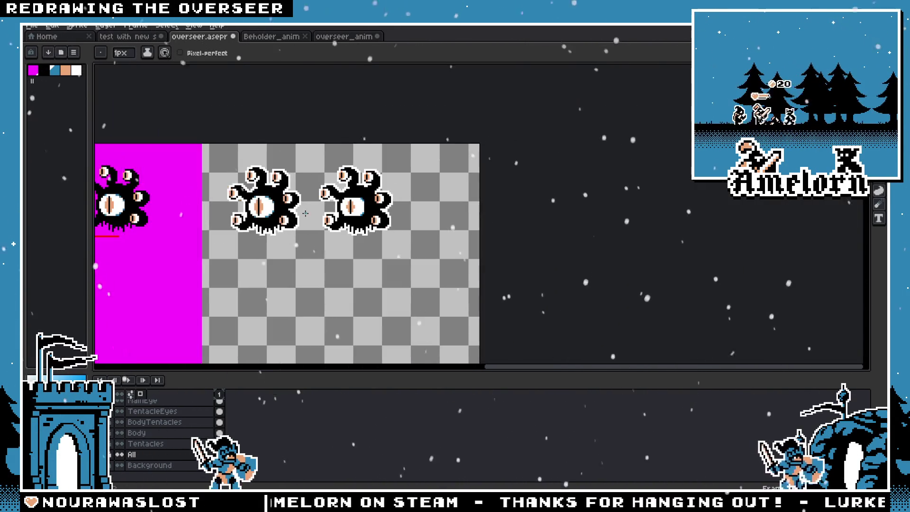
scroll(319, 207, up, 3)
scroll(370, 185, up, 3)
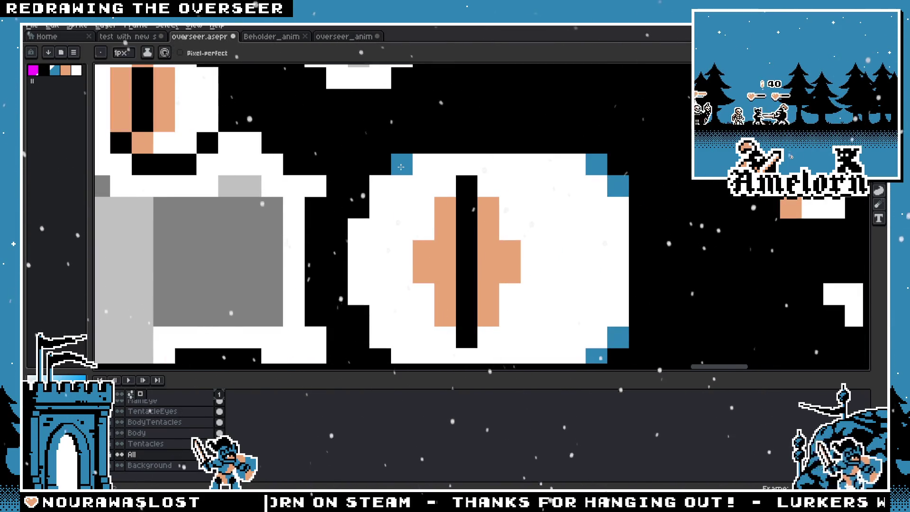
scroll(408, 170, down, 3)
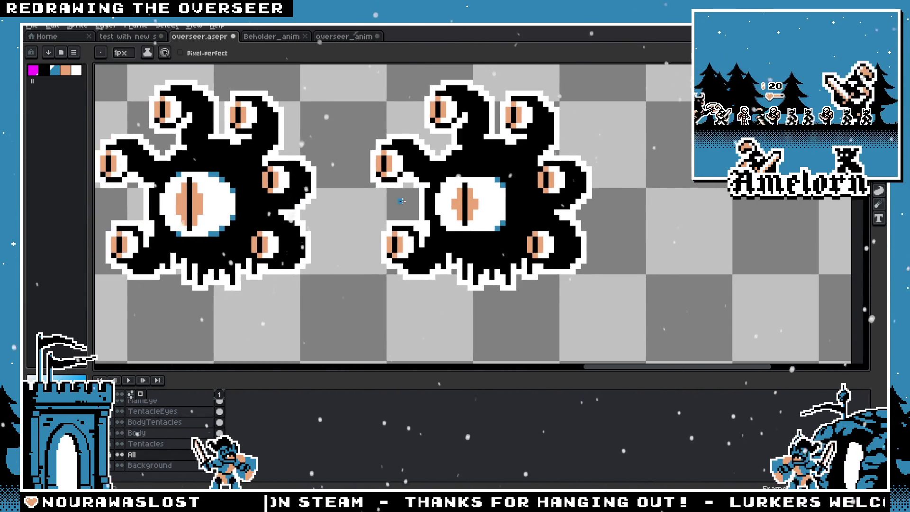
scroll(432, 176, up, 2)
scroll(482, 165, down, 2)
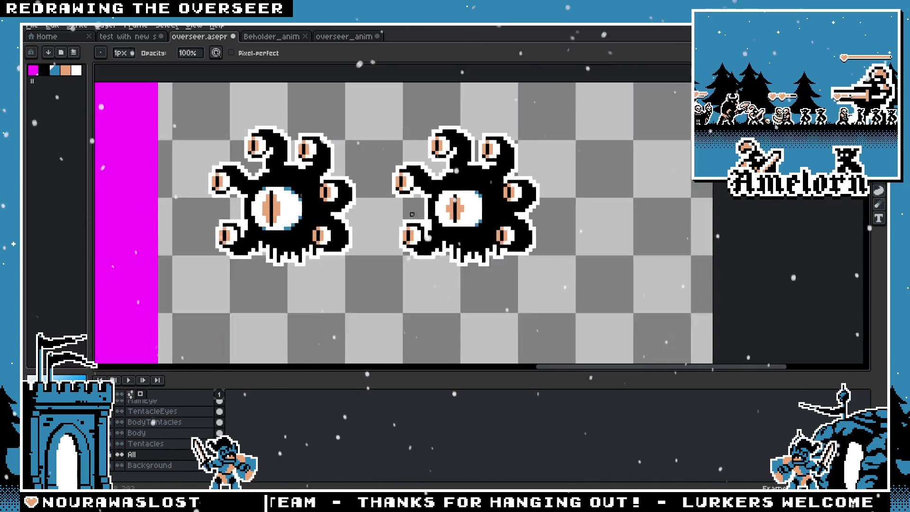
scroll(482, 165, down, 1)
scroll(554, 204, up, 3)
scroll(624, 202, up, 1)
key(i)
key(b)
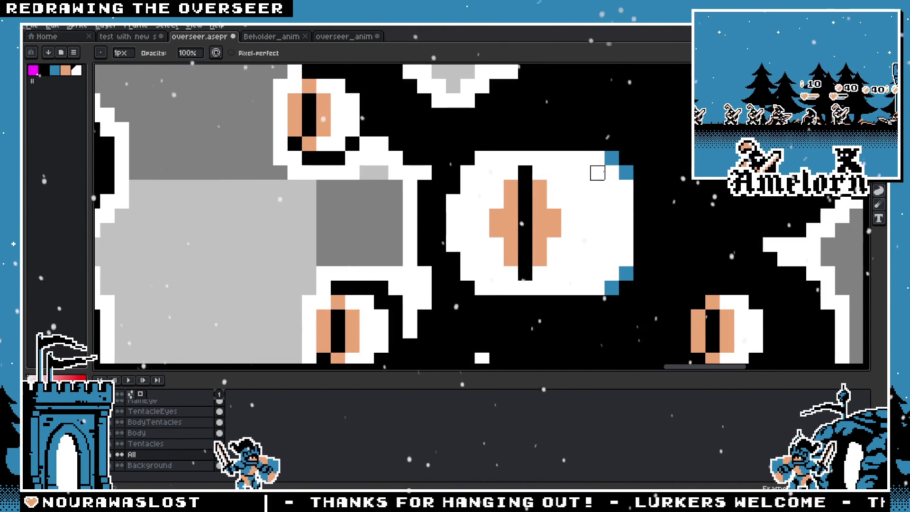
key(e)
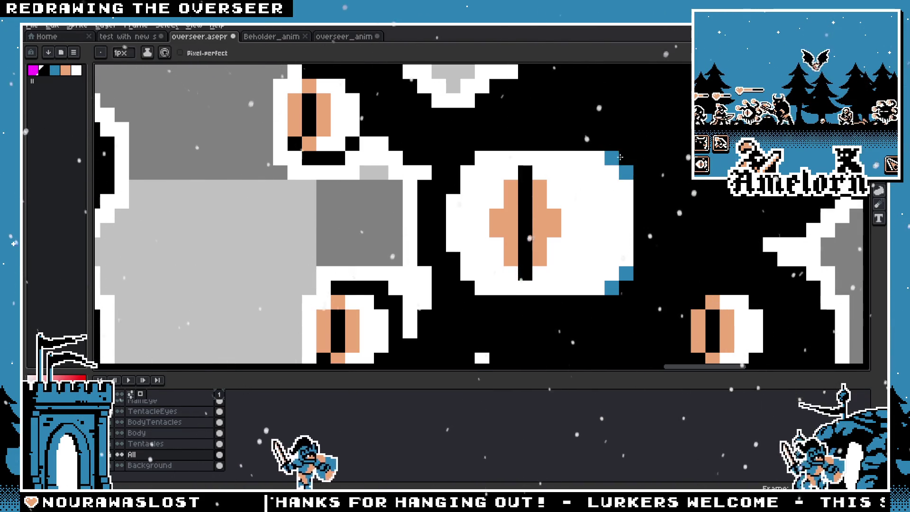
drag(618, 284, 621, 263)
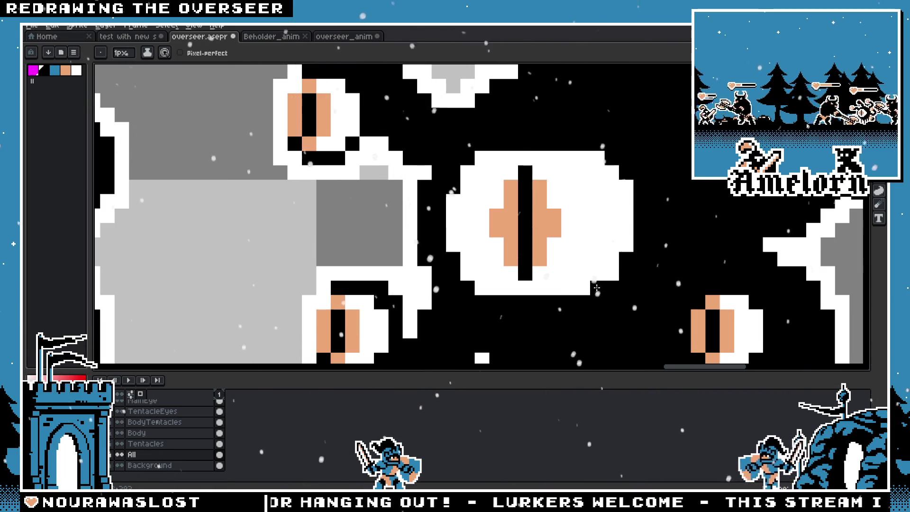
Add blue rim pixels to the right of the second copy's big eye
key(v)
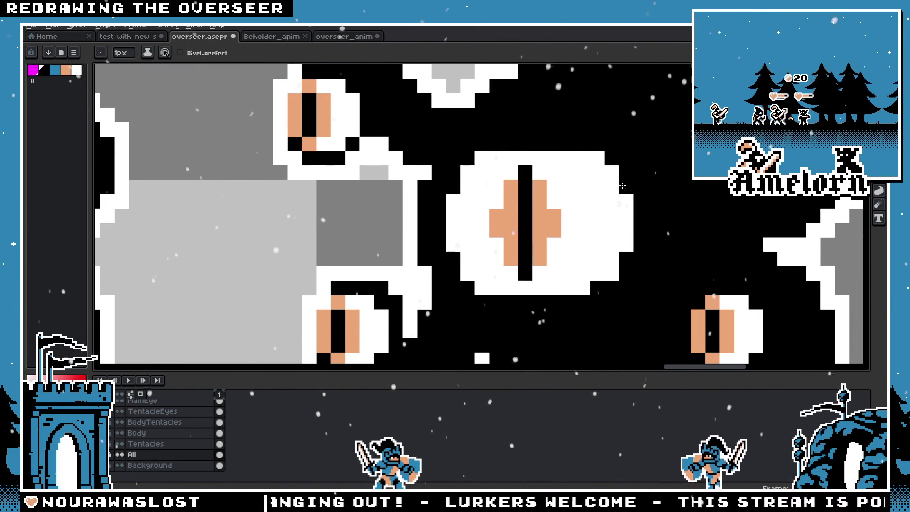
scroll(522, 257, down, 5)
scroll(519, 256, up, 5)
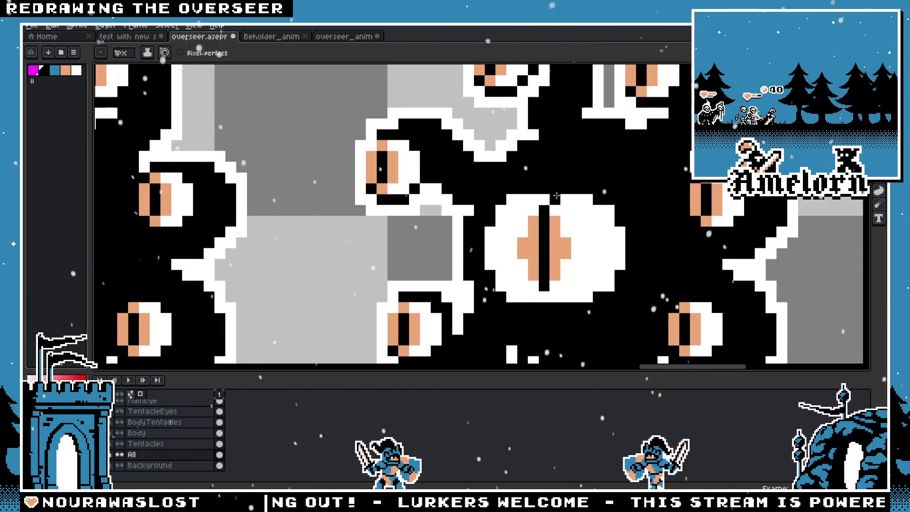
key(i)
scroll(358, 234, down, 2)
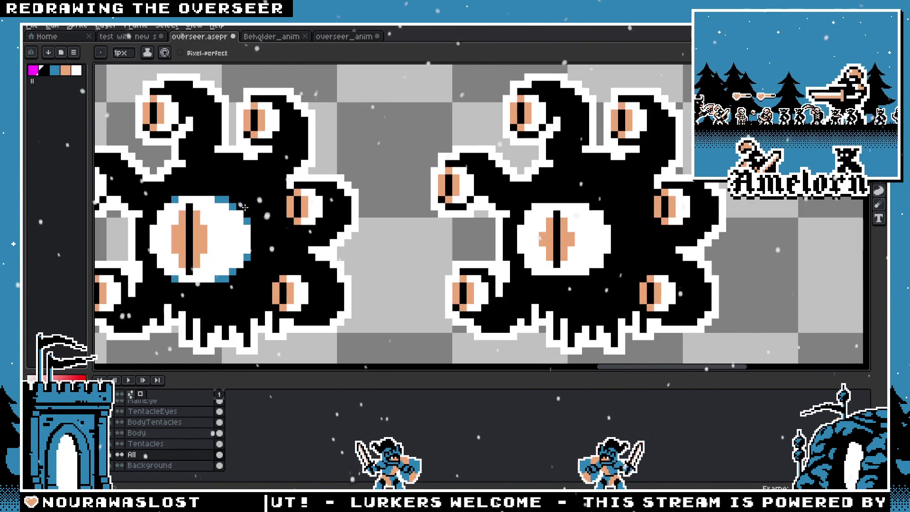
scroll(574, 191, up, 2)
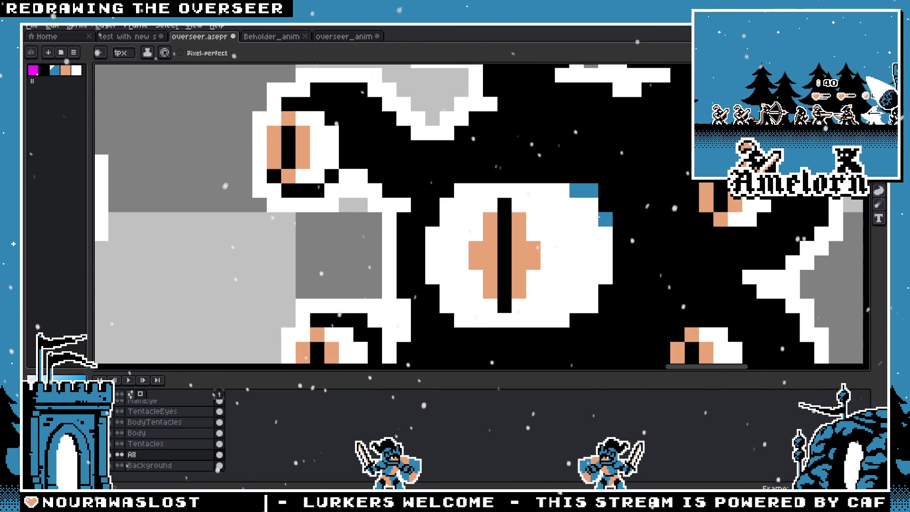
scroll(491, 286, down, 3)
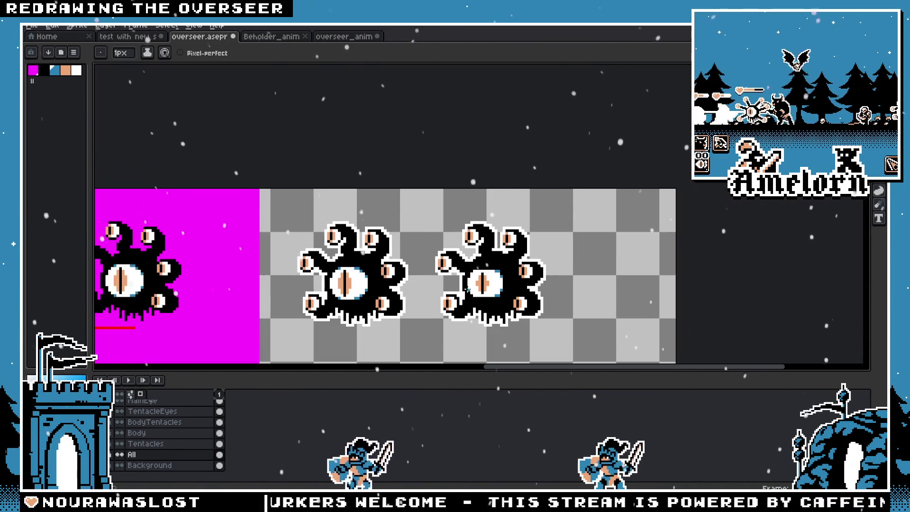
scroll(491, 287, up, 2)
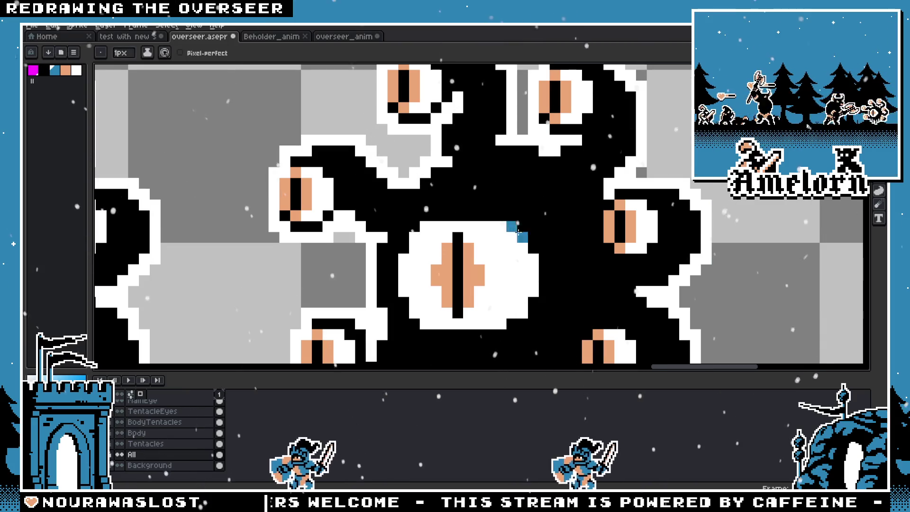
click(533, 238)
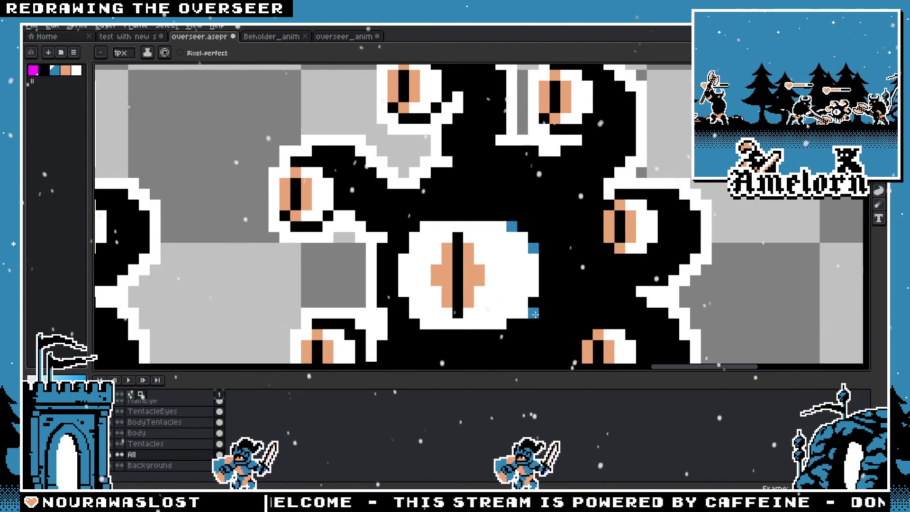
scroll(533, 239, down, 3)
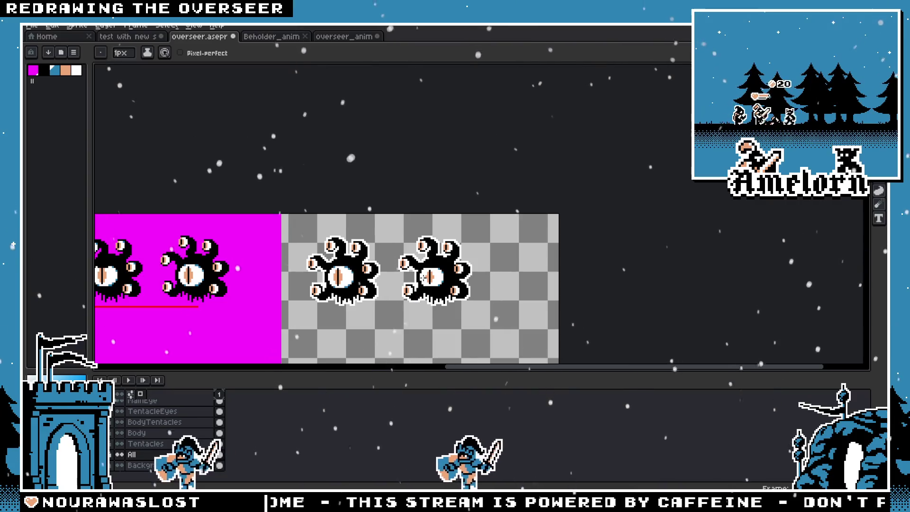
scroll(422, 242, up, 3)
key(v)
scroll(421, 242, down, 3)
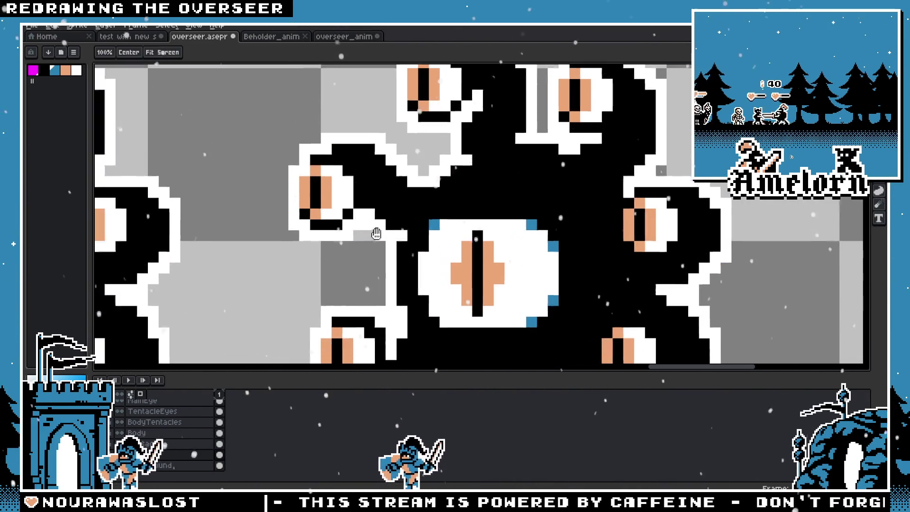
key(b)
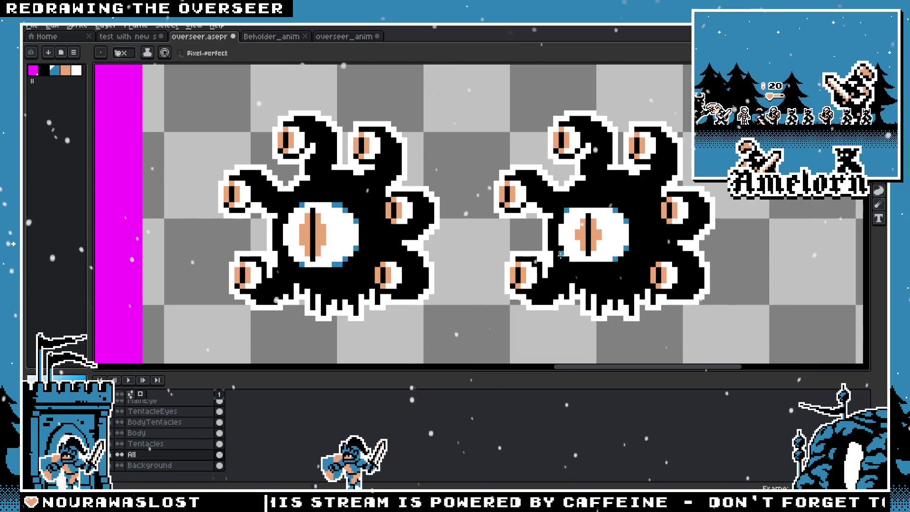
scroll(548, 260, down, 2)
scroll(548, 260, down, 1)
scroll(456, 257, up, 1)
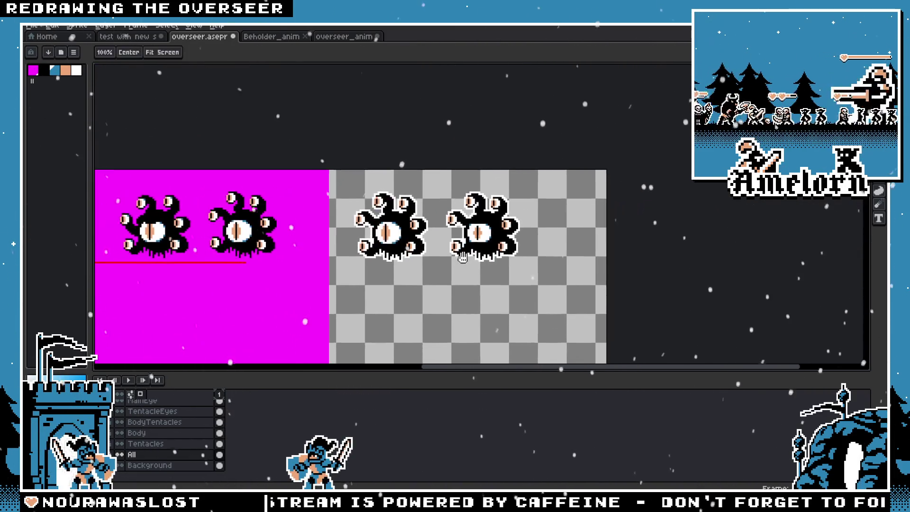
scroll(456, 258, up, 1)
scroll(384, 177, up, 2)
Create a new blank sprite, undoing an accidental paste into it
key(alt+f)
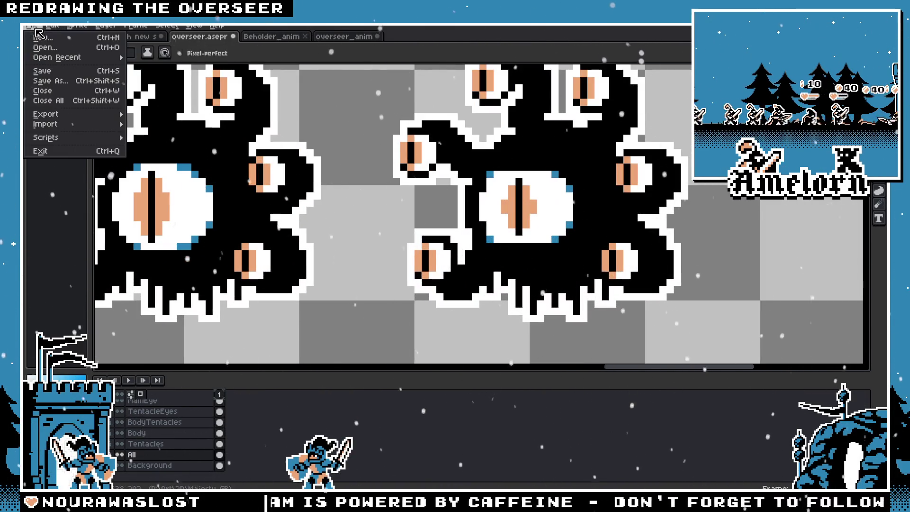
key(Return)
click(442, 357)
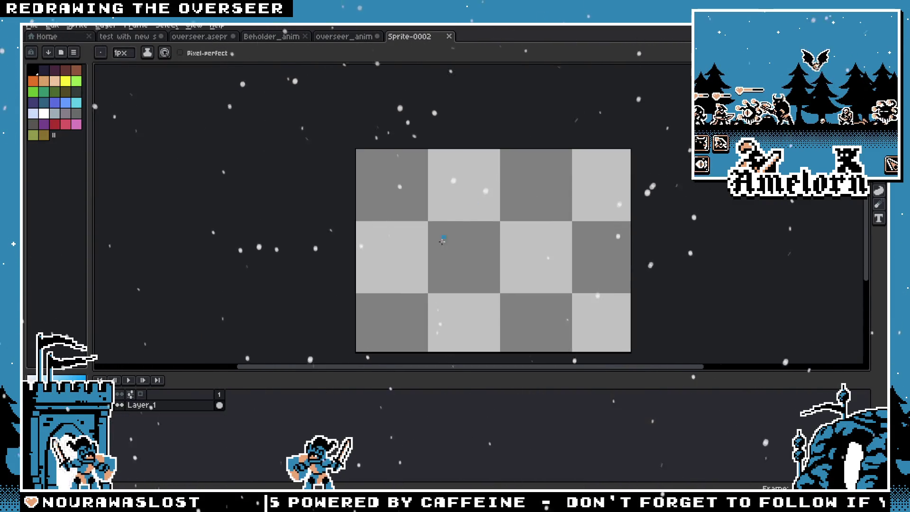
key(ctrl+v)
key(ctrl+z)
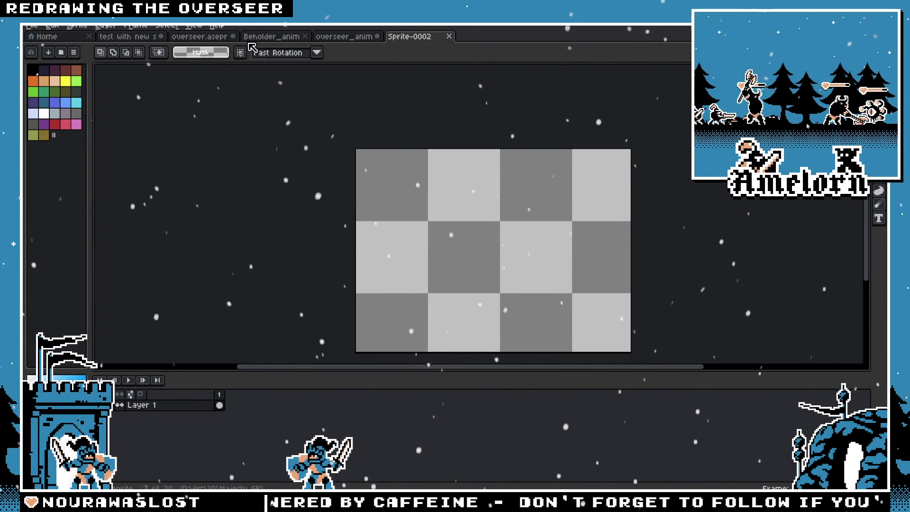
Copy the left beholder from the overseer sheet into frame 1 of the new sprite
click(203, 37)
click(168, 39)
scroll(384, 213, down, 2)
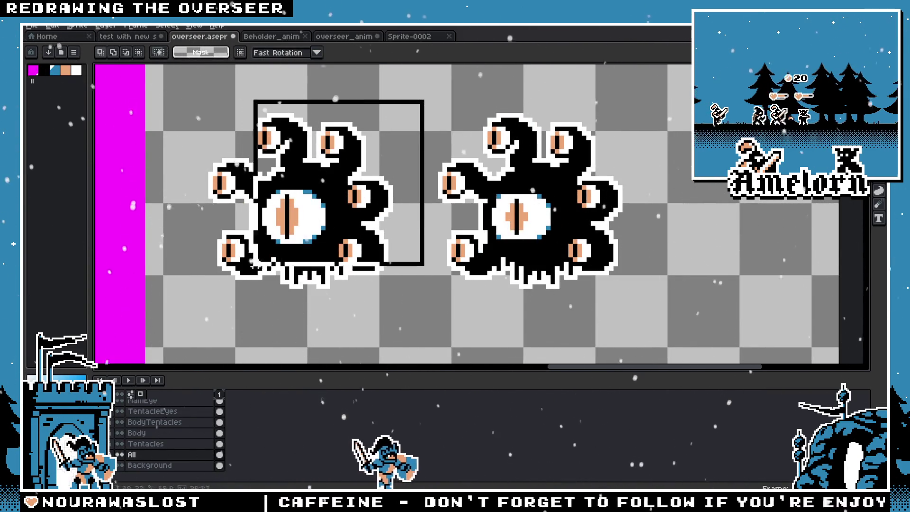
drag(427, 97, 168, 305)
key(ctrl+c)
click(408, 37)
key(ctrl+v)
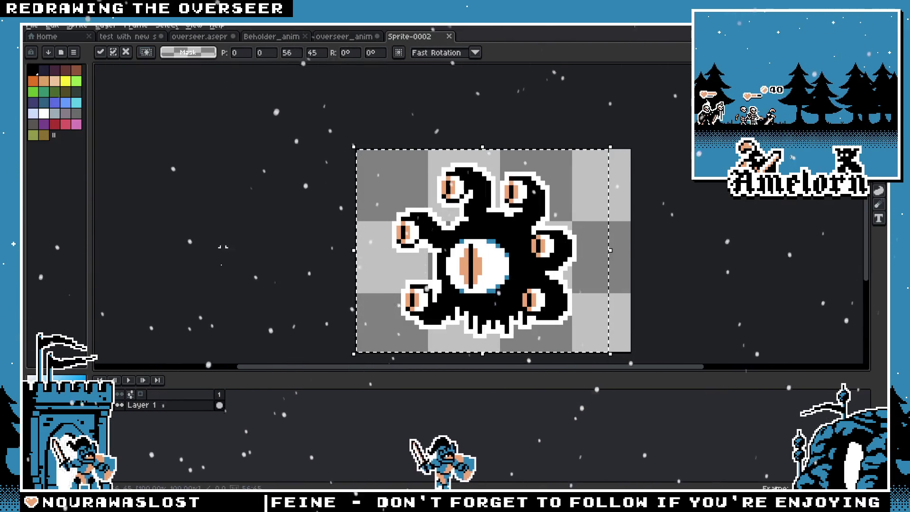
Add a second frame and clear the duplicated beholder from it
right_click(216, 393)
click(246, 414)
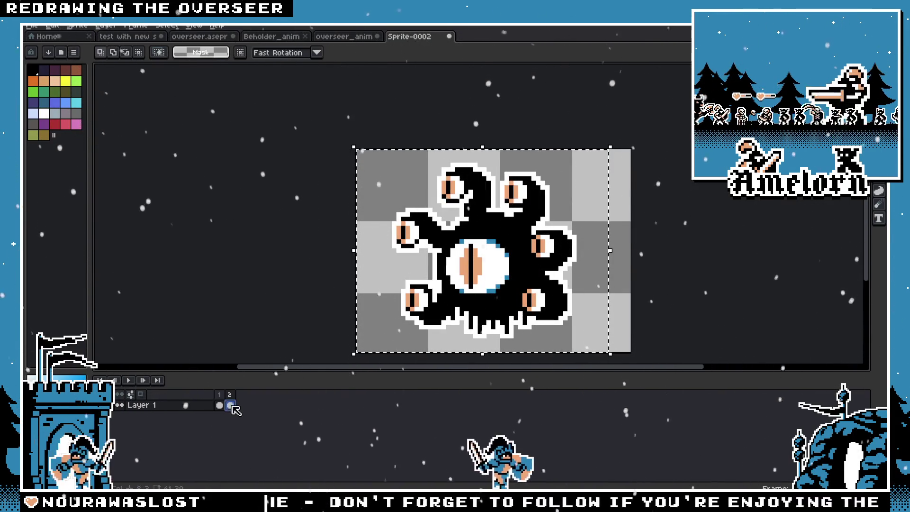
key(ctrl+x)
Close the test scene file, dismissing its save prompt
click(128, 36)
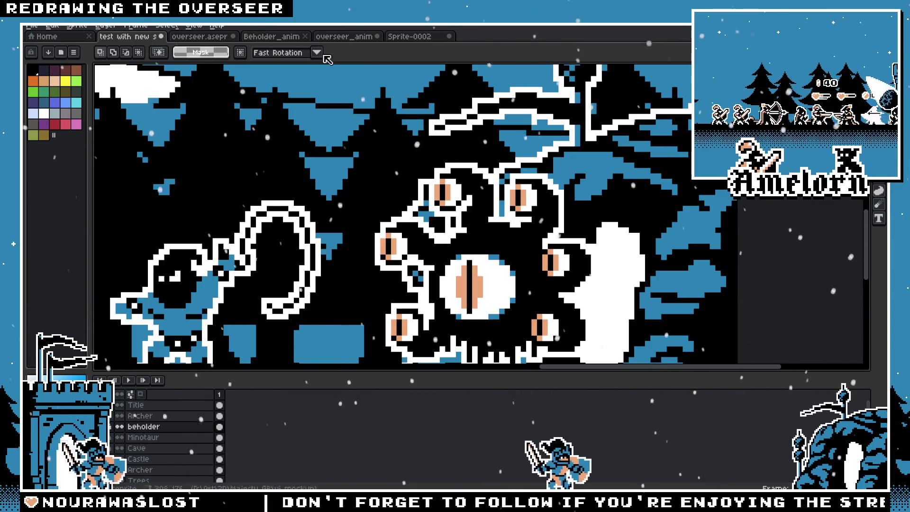
click(199, 36)
click(128, 36)
click(160, 36)
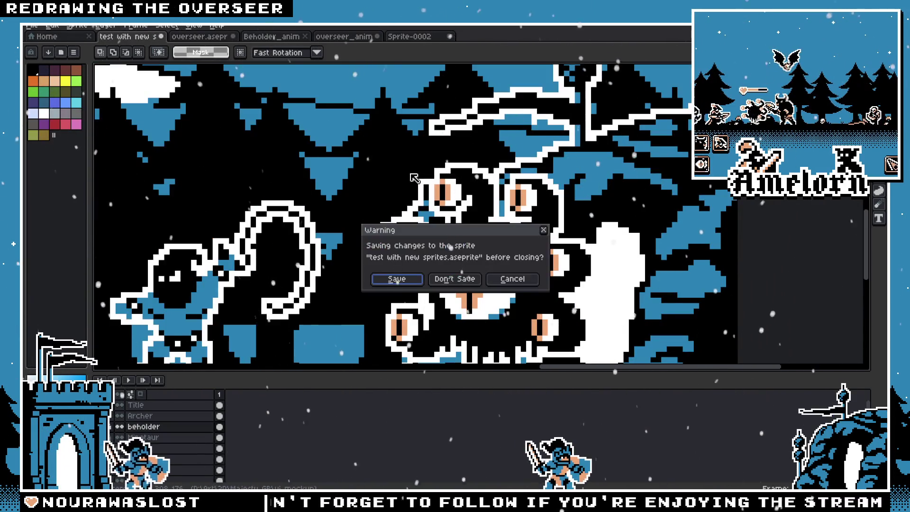
click(414, 281)
Copy the right beholder into frame 2 of the new sprite, nudge it into place and commit
drag(644, 102, 422, 313)
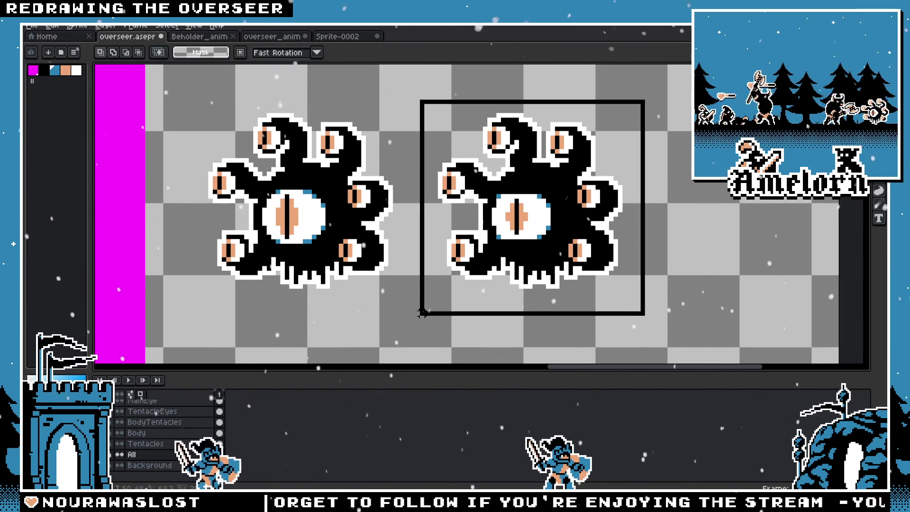
key(ctrl+c)
click(337, 36)
key(ctrl+v)
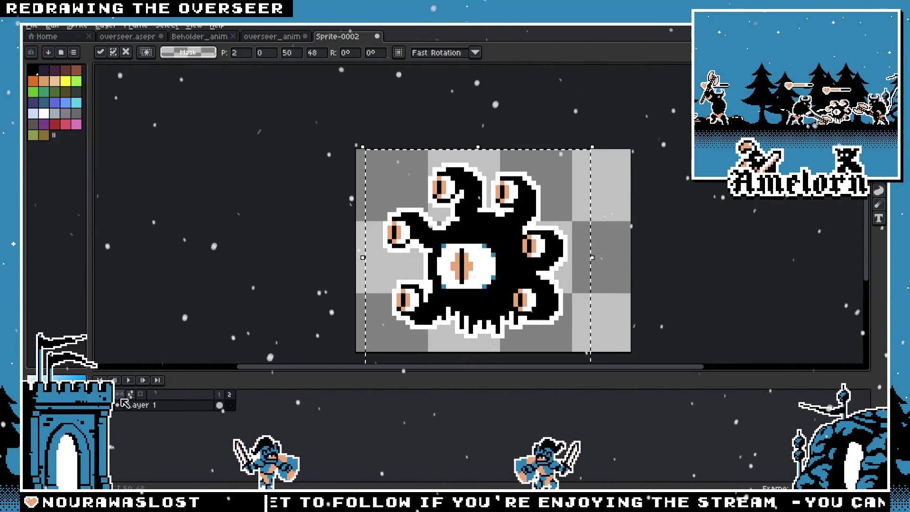
mouse_move(455, 300)
mouse_down()
mouse_move(474, 305)
mouse_move(464, 298)
mouse_up()
key(Return)
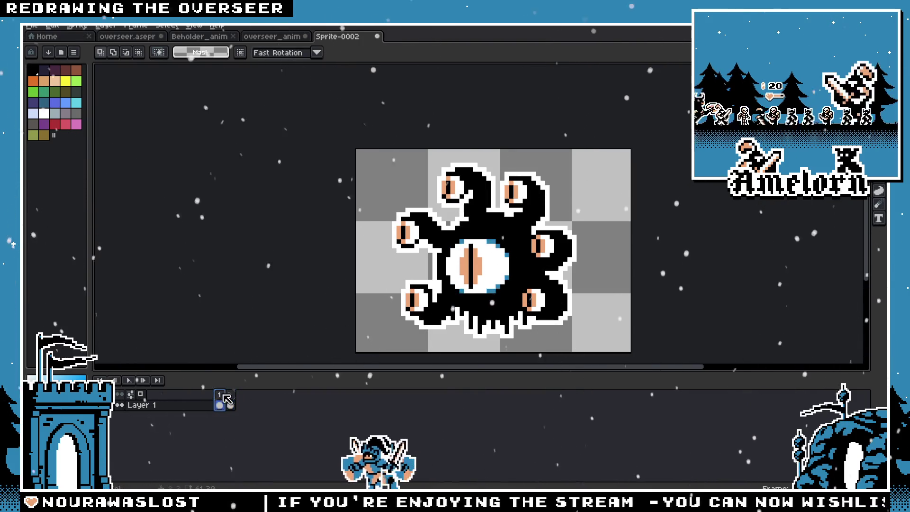
scroll(392, 270, up, 1)
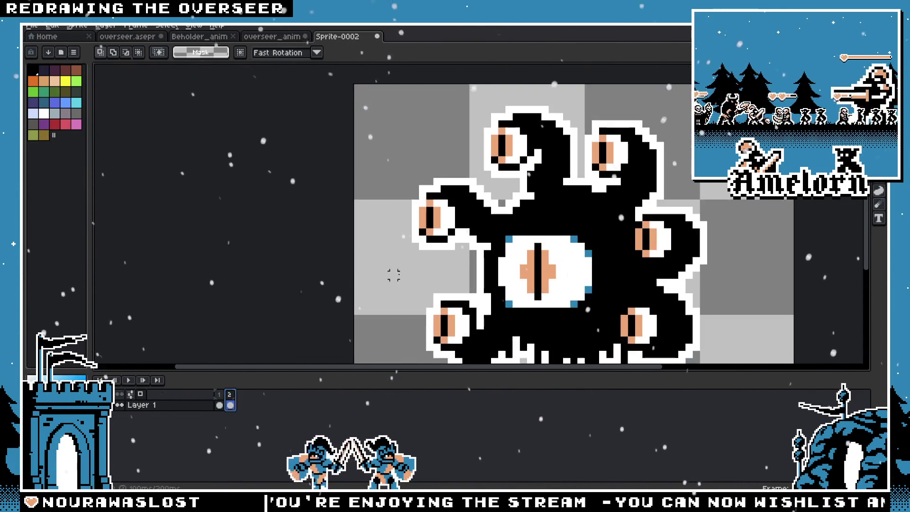
scroll(298, 292, up, 2)
click(220, 403)
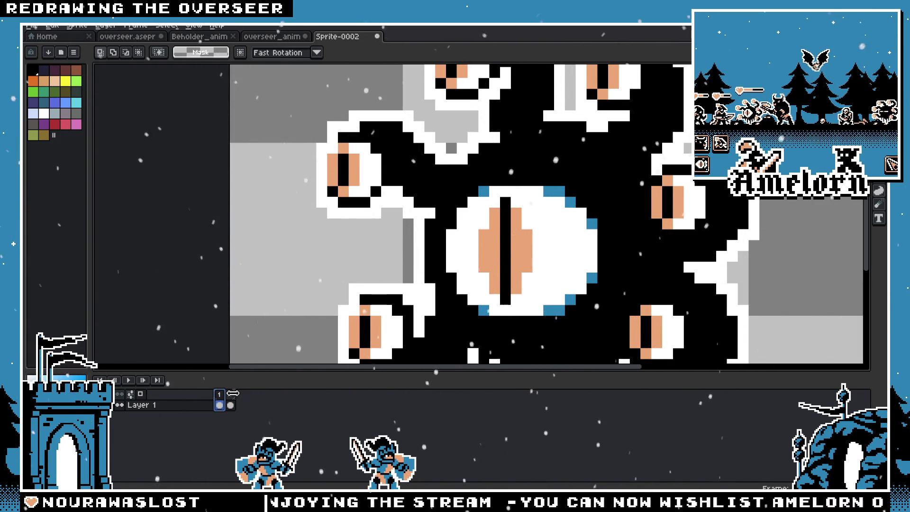
click(230, 394)
scroll(481, 211, up, 1)
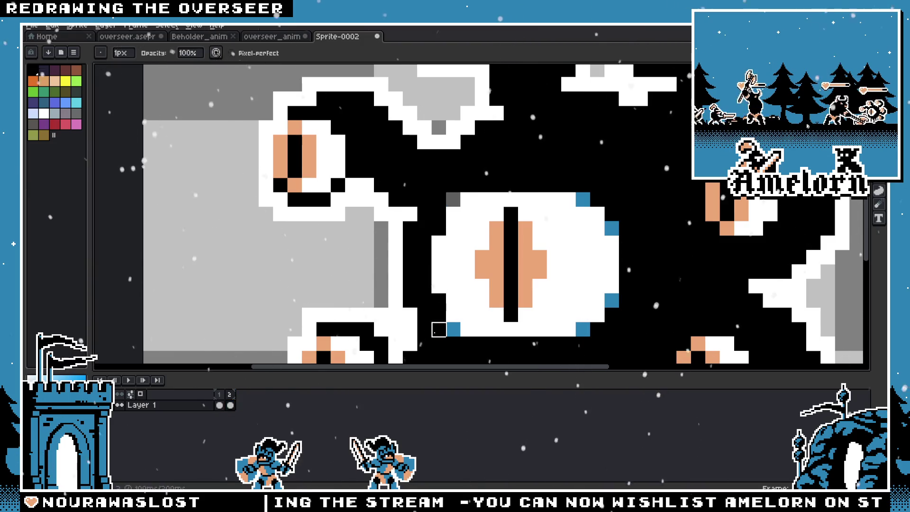
key(e)
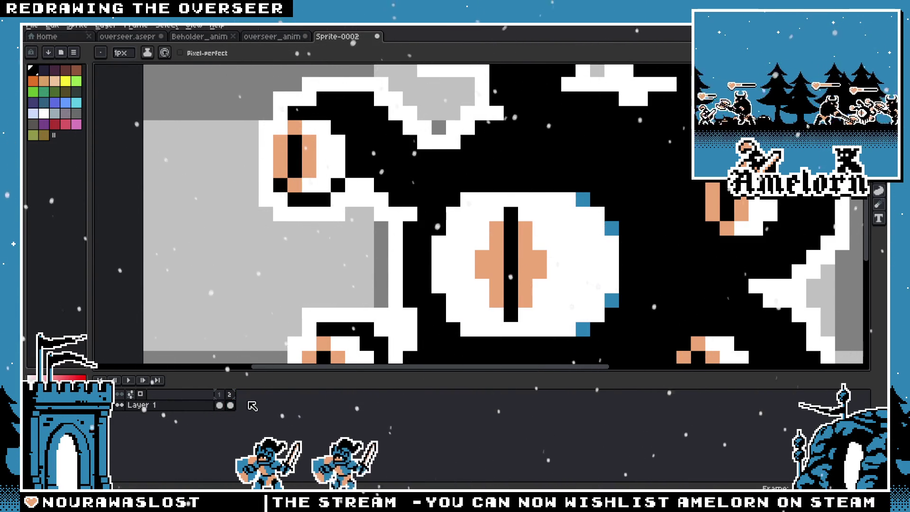
scroll(312, 306, down, 5)
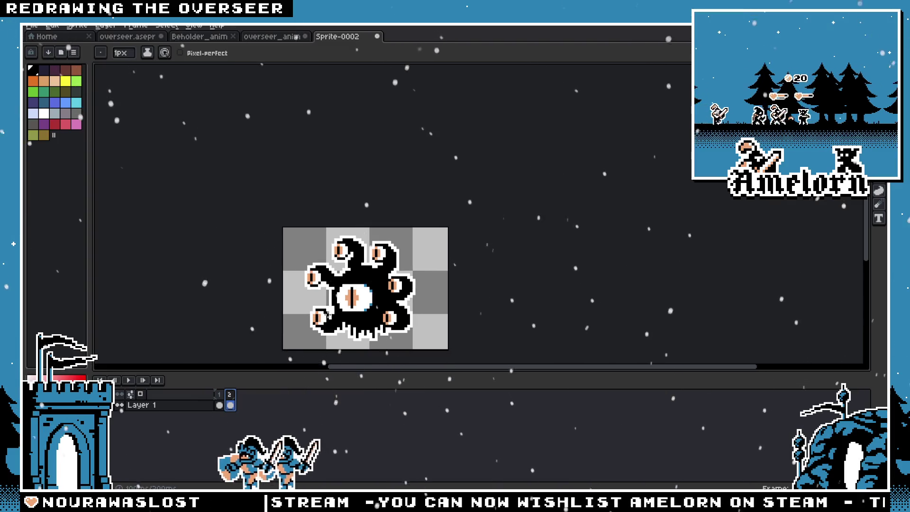
scroll(326, 314, up, 5)
click(220, 396)
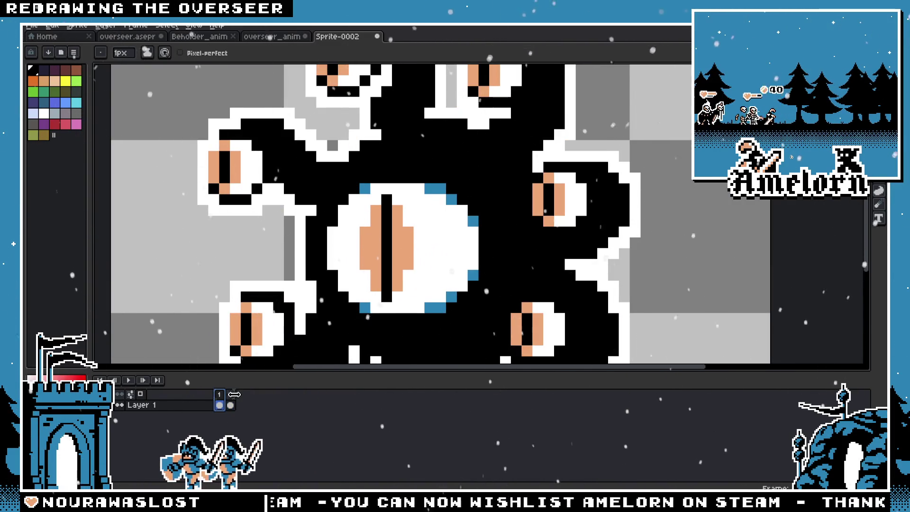
key(minus)
key(minus)
key(minus)
key(minus)
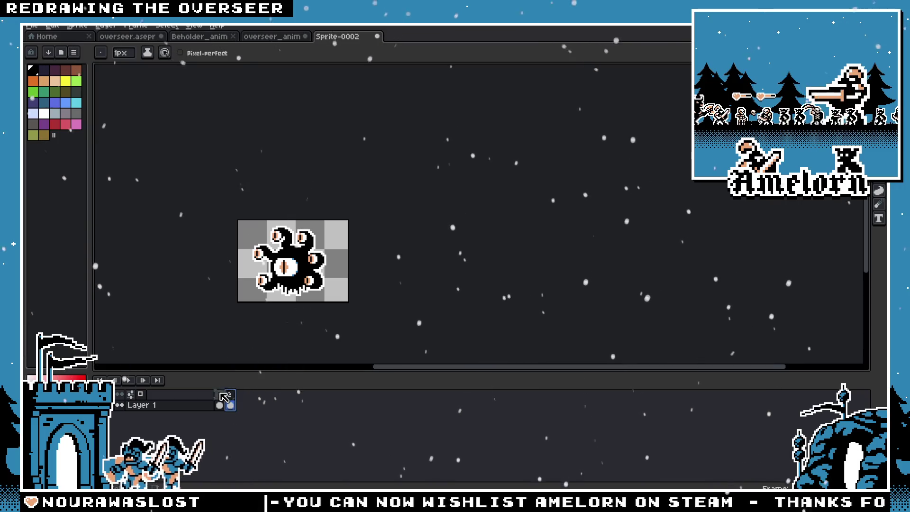
Confirm the frame duration, then check frame 16 of the Beholder_anim reference
right_click(231, 400)
click(270, 401)
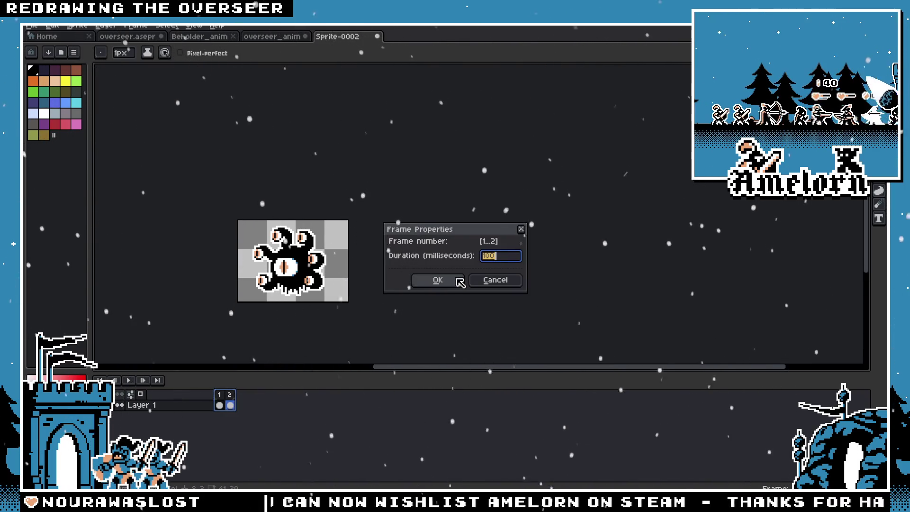
click(438, 281)
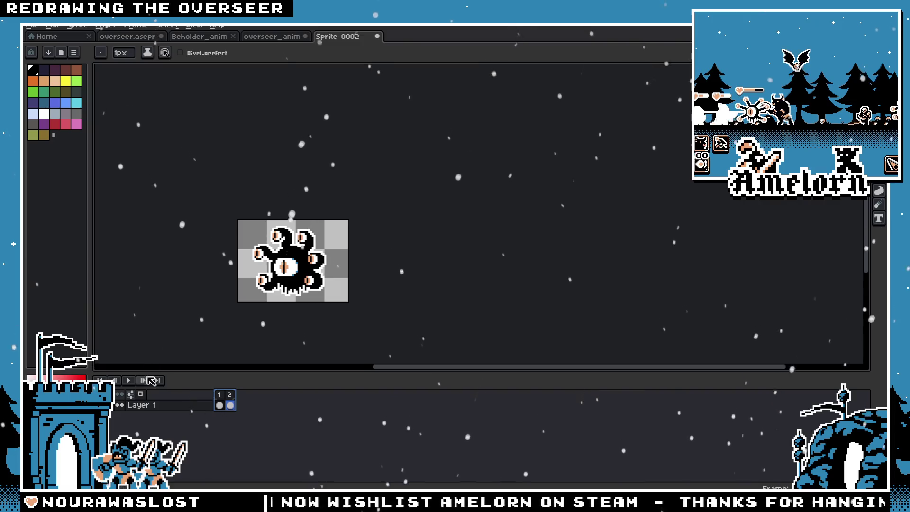
scroll(195, 321, up, 2)
scroll(221, 305, up, 1)
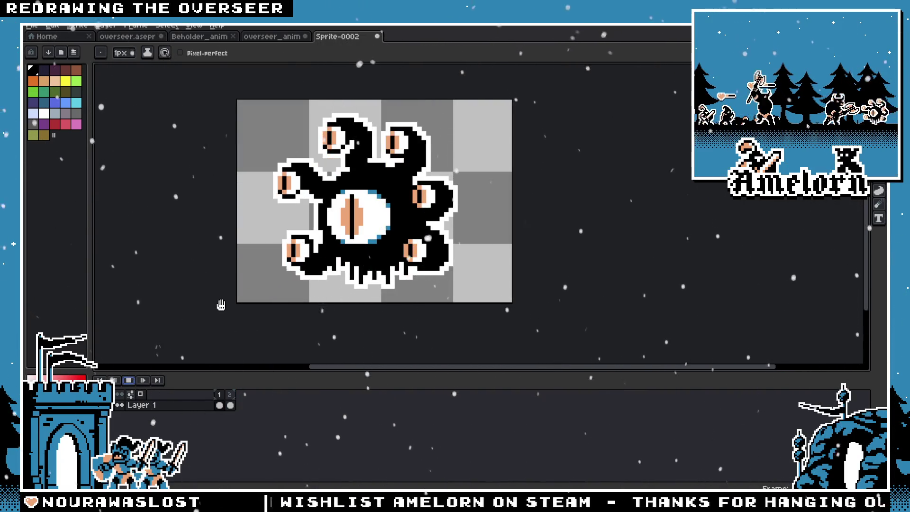
scroll(216, 288, down, 2)
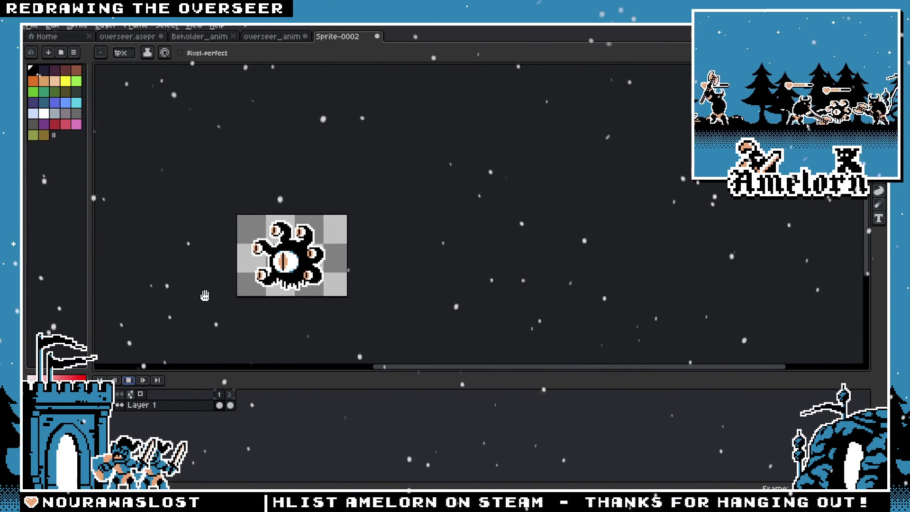
click(274, 37)
click(200, 37)
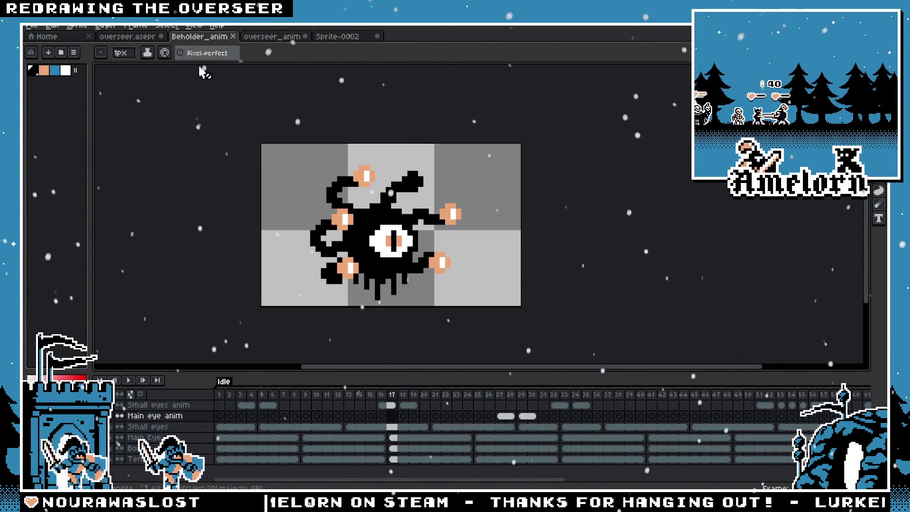
click(384, 395)
click(342, 36)
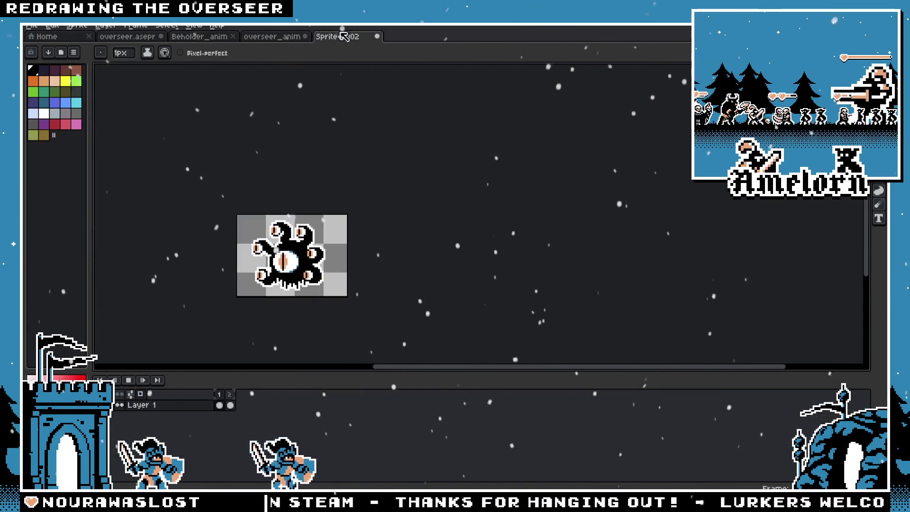
scroll(220, 256, up, 3)
scroll(372, 229, up, 1)
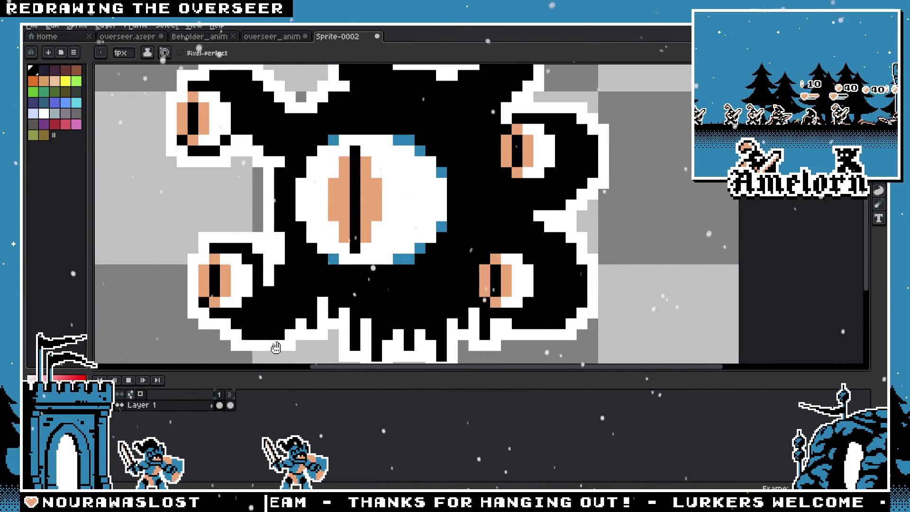
Step between the two frames and play the idle loop to compare the central eye
key(Right)
key(Left)
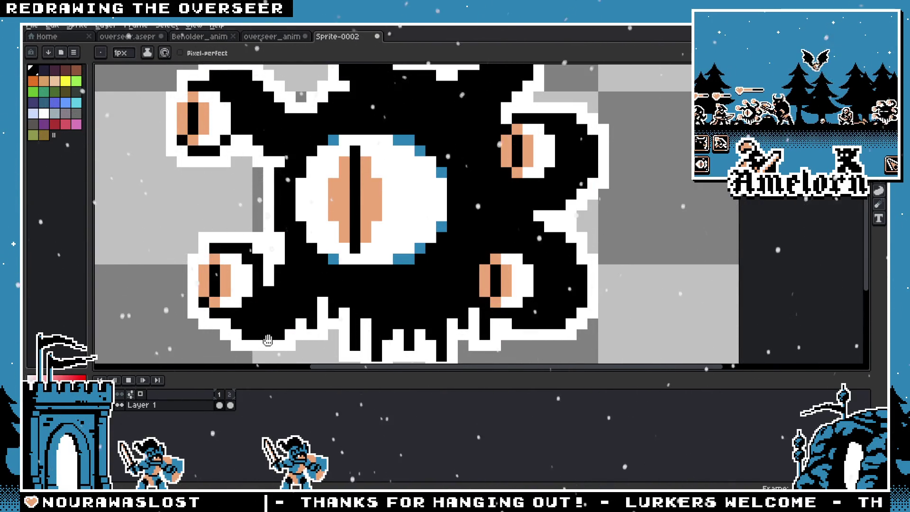
click(129, 382)
scroll(387, 183, down, 3)
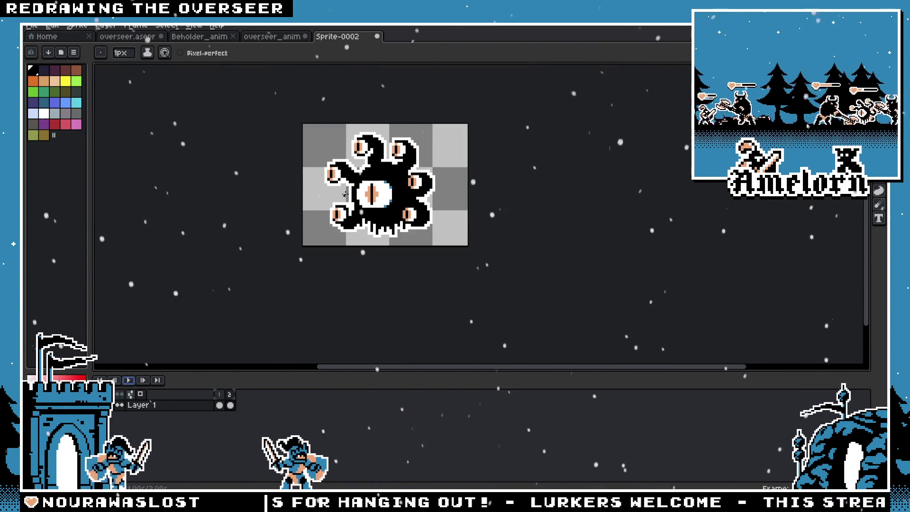
scroll(370, 175, up, 2)
scroll(355, 170, up, 2)
scroll(338, 162, up, 1)
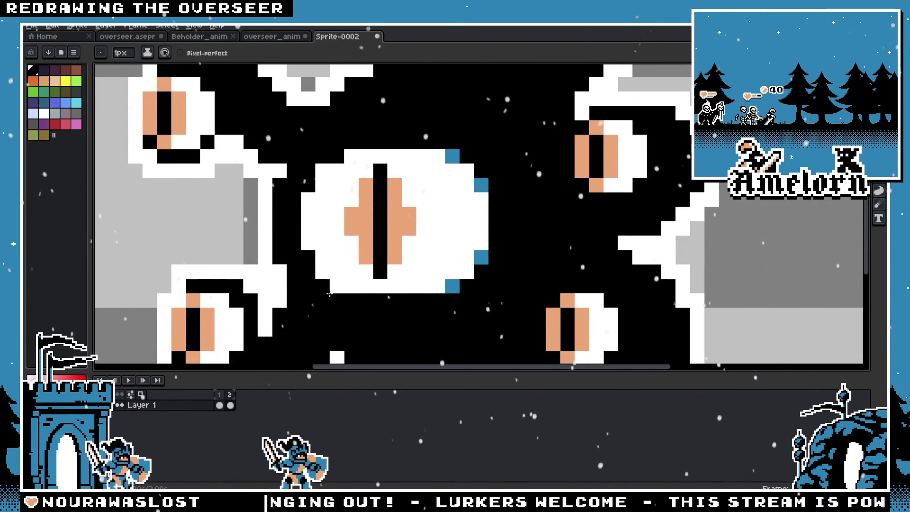
scroll(277, 289, down, 3)
scroll(256, 311, up, 2)
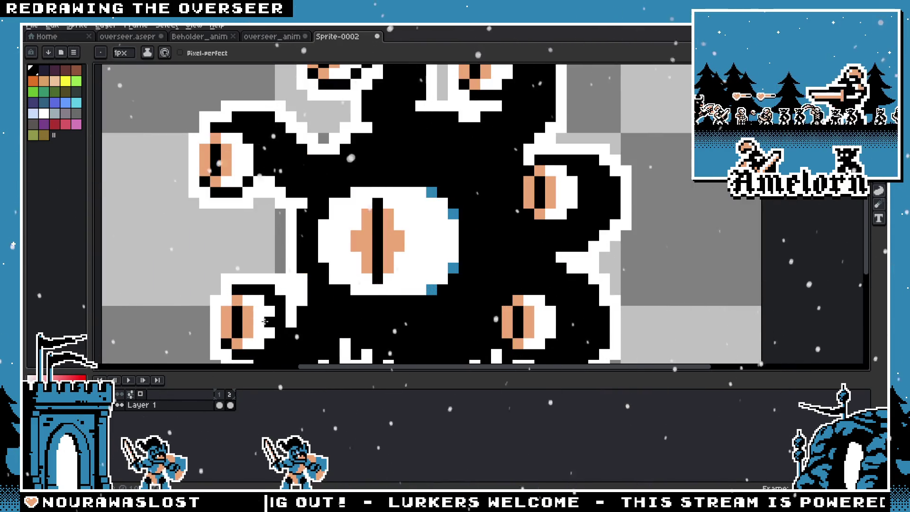
click(220, 401)
click(131, 381)
scroll(221, 289, down, 4)
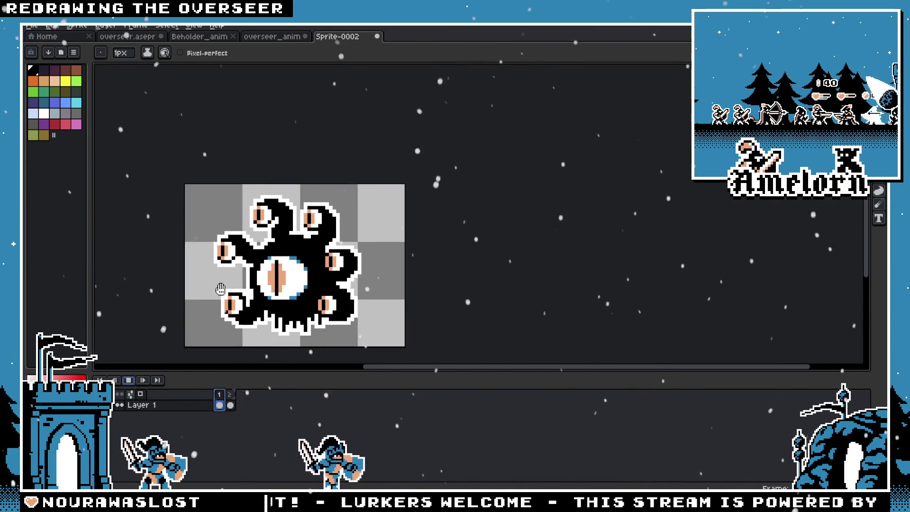
scroll(192, 274, down, 3)
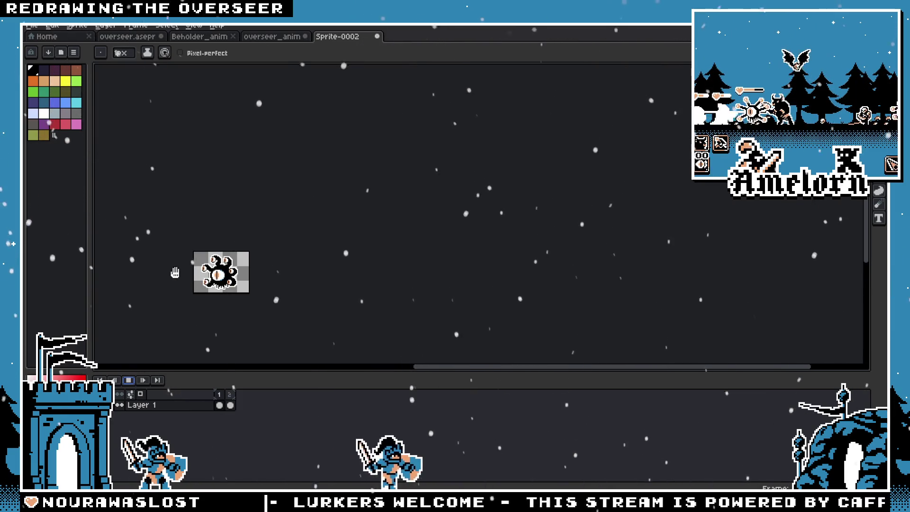
scroll(175, 273, up, 1)
scroll(173, 270, up, 2)
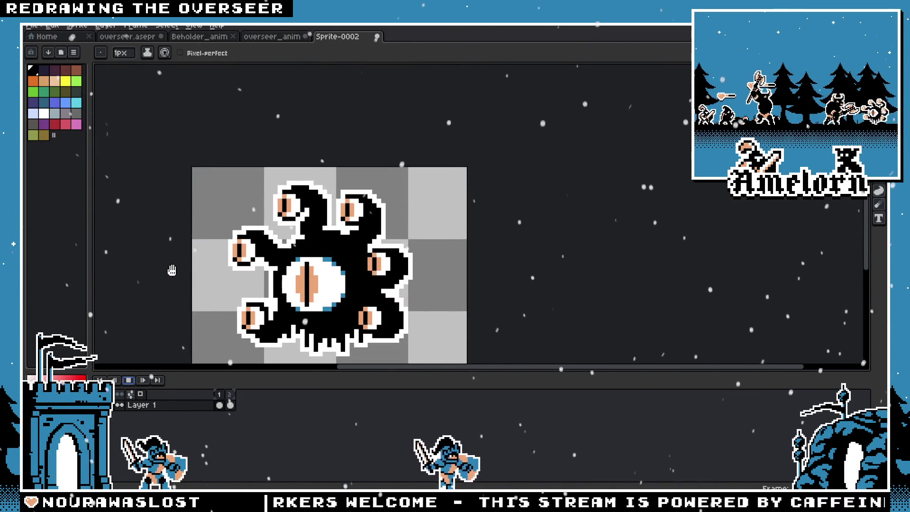
scroll(172, 270, up, 1)
scroll(200, 257, up, 2)
scroll(242, 206, up, 1)
scroll(285, 196, down, 2)
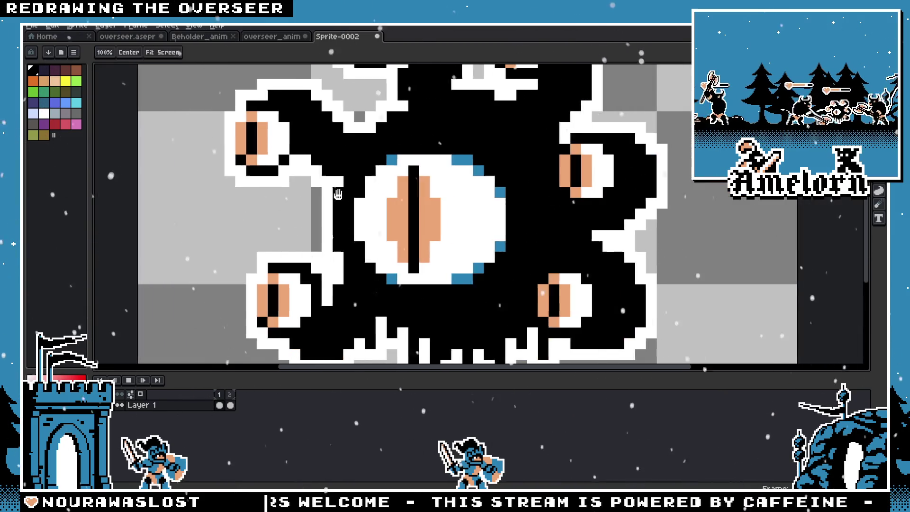
scroll(325, 194, up, 2)
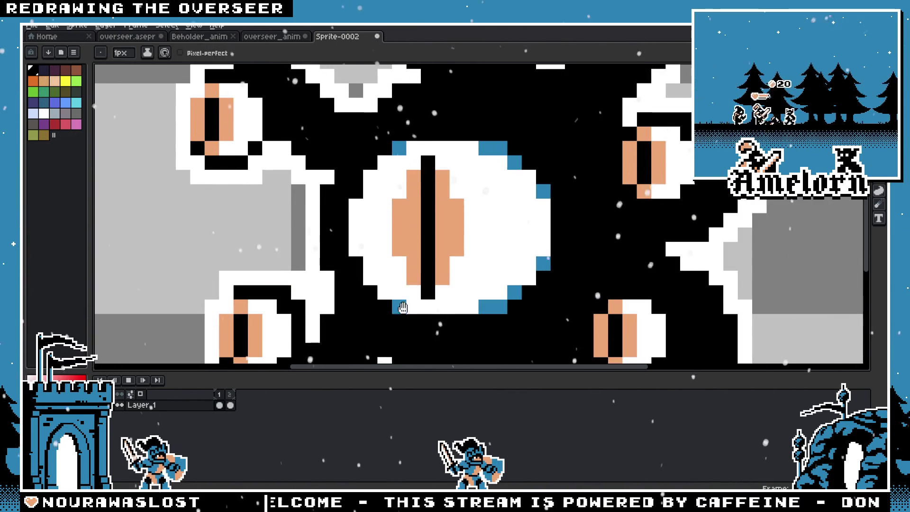
Place blue rim pixels below and left of the central eye on the larger-eye frame
click(232, 398)
click(129, 381)
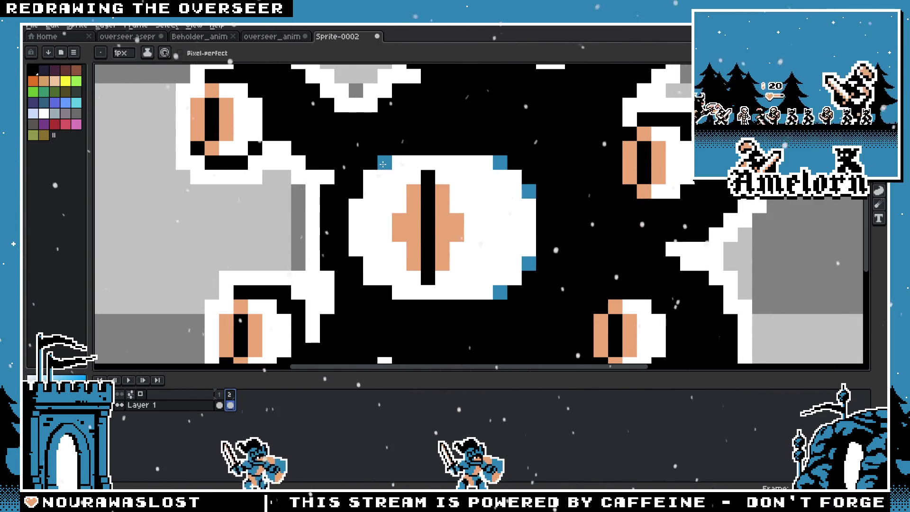
click(384, 306)
click(356, 264)
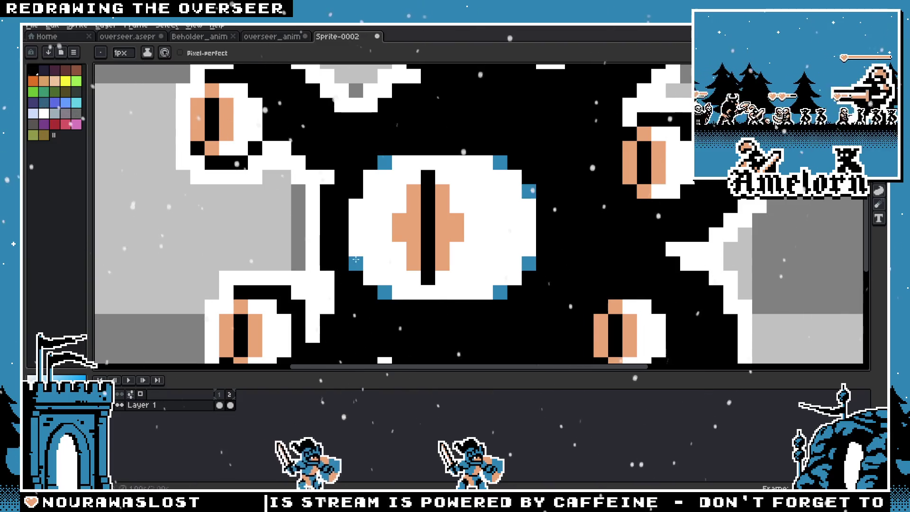
click(356, 191)
scroll(284, 235, down, 5)
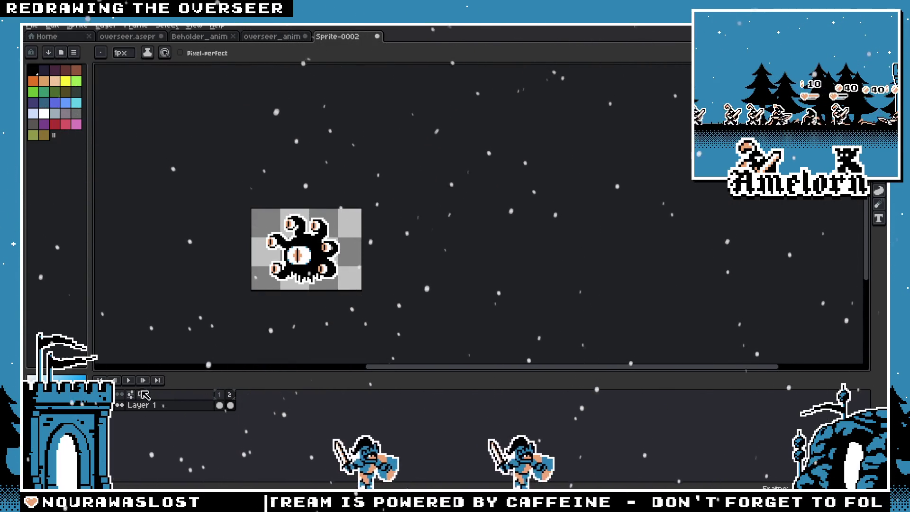
Play the animation, fit the sprite in view and show the second frame
click(129, 382)
scroll(251, 280, up, 3)
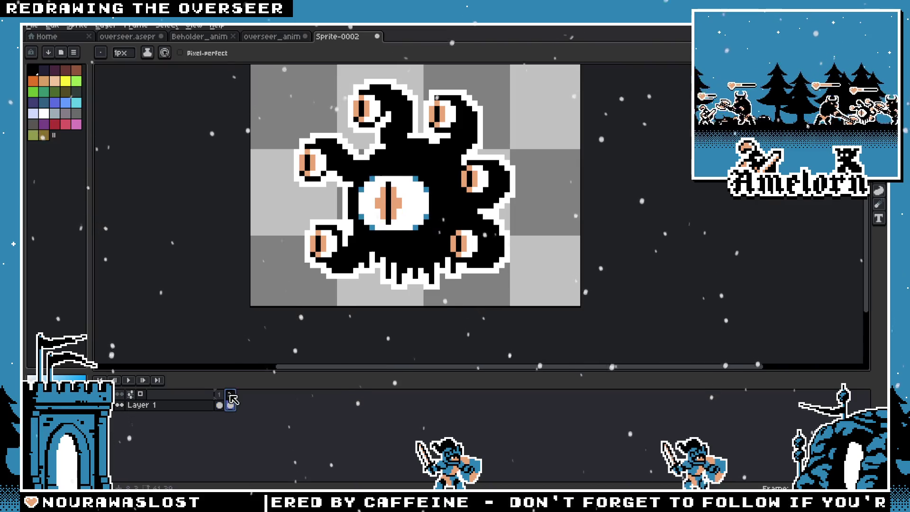
scroll(366, 205, up, 2)
scroll(367, 206, down, 3)
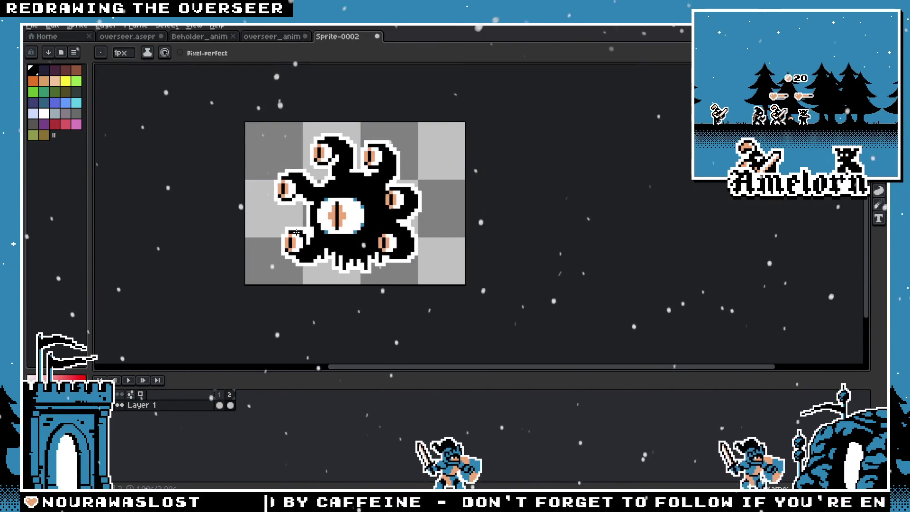
scroll(262, 245, down, 1)
scroll(271, 242, up, 1)
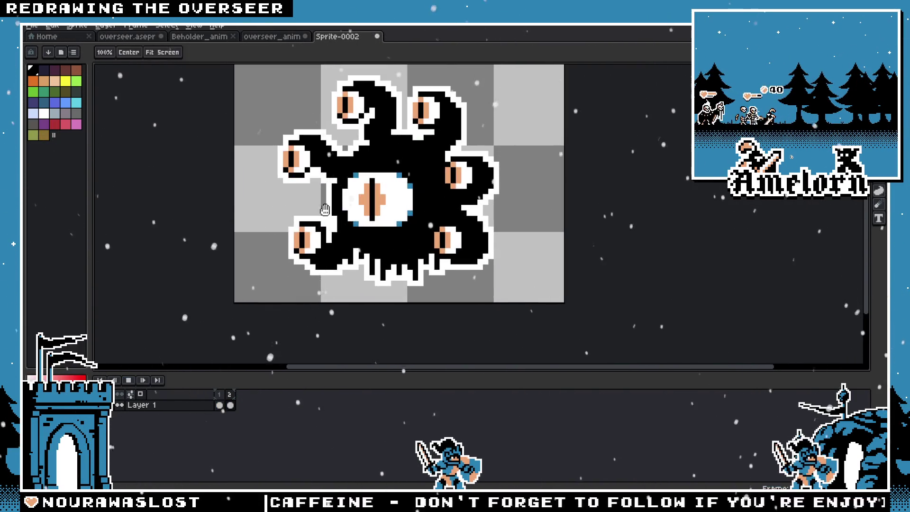
scroll(318, 232, up, 1)
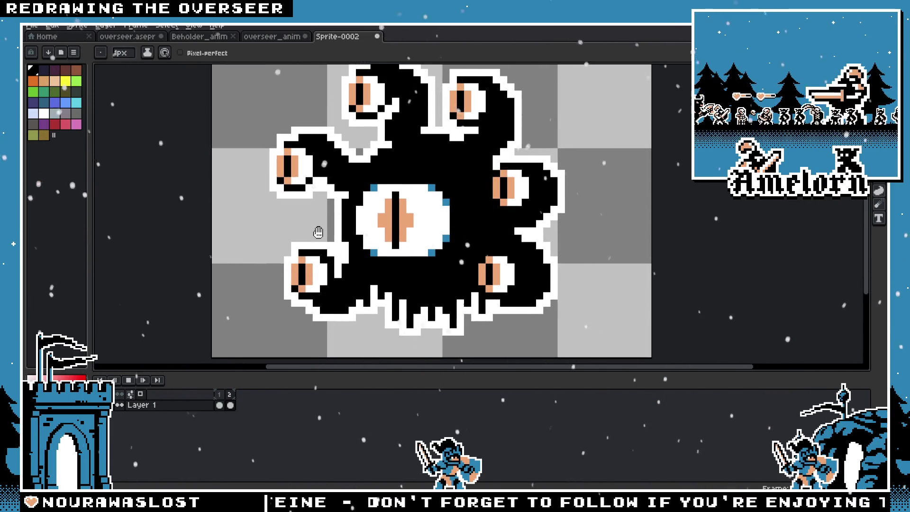
scroll(318, 233, down, 1)
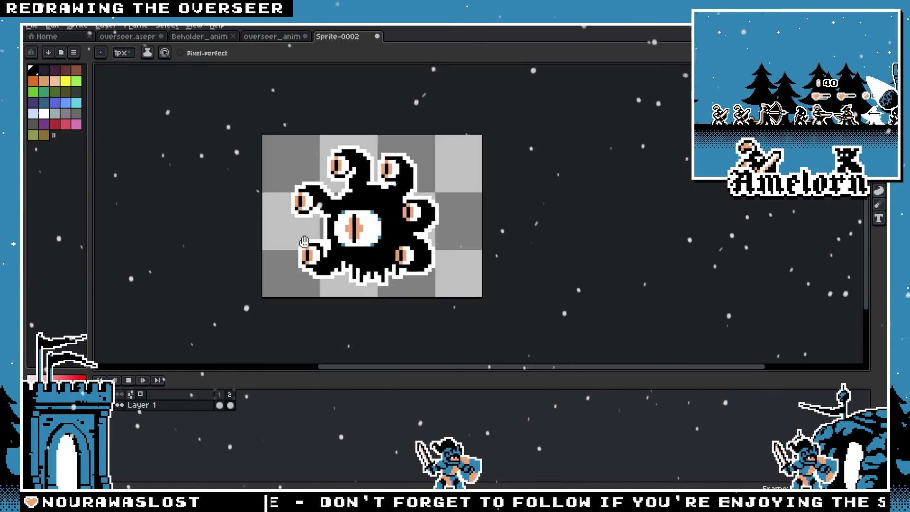
scroll(286, 246, down, 1)
scroll(286, 245, down, 1)
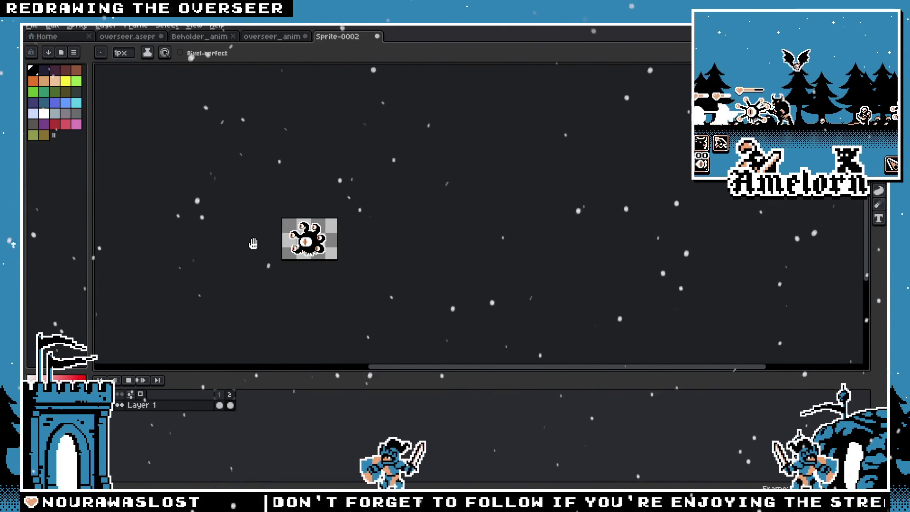
key(ctrl+0)
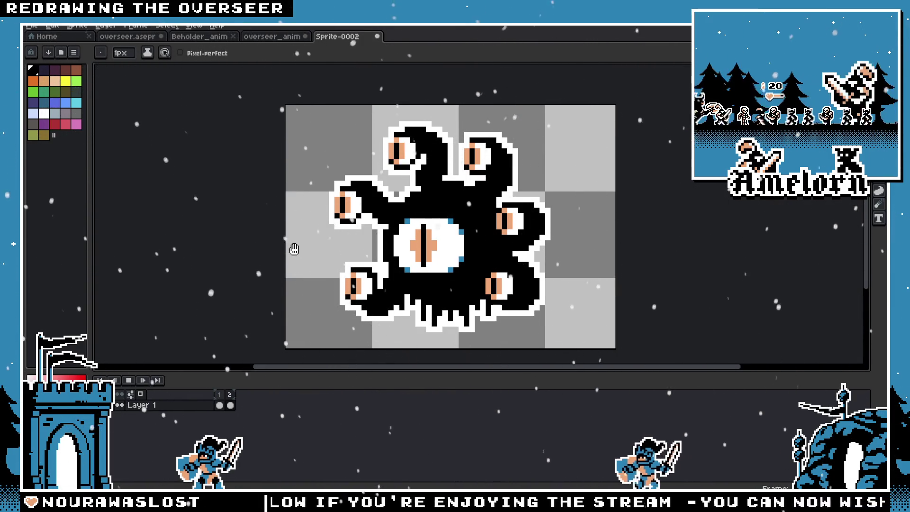
key(Right)
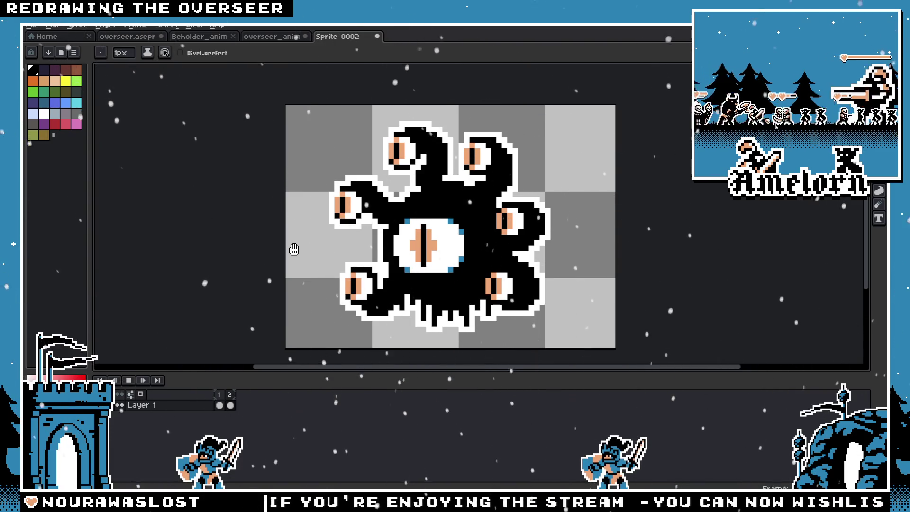
key(m)
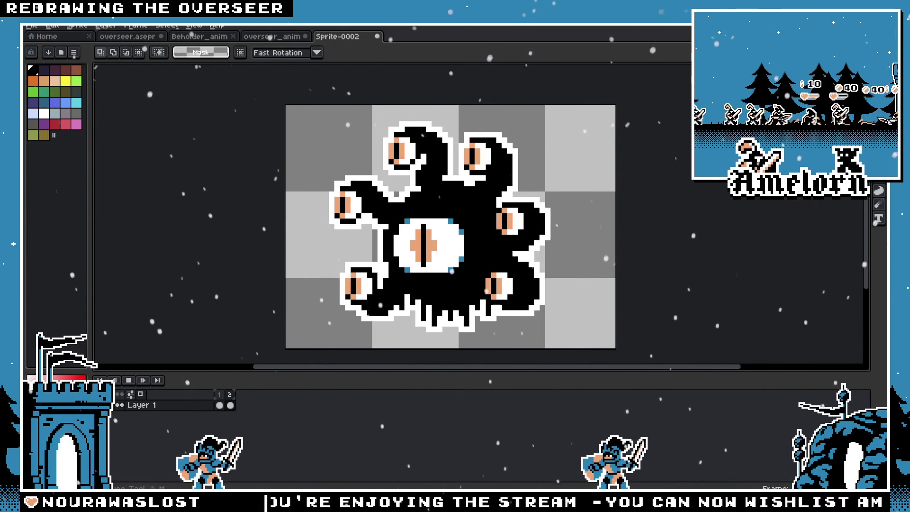
Return to frame 1 and marquee-select the area around the central eye
key(Left)
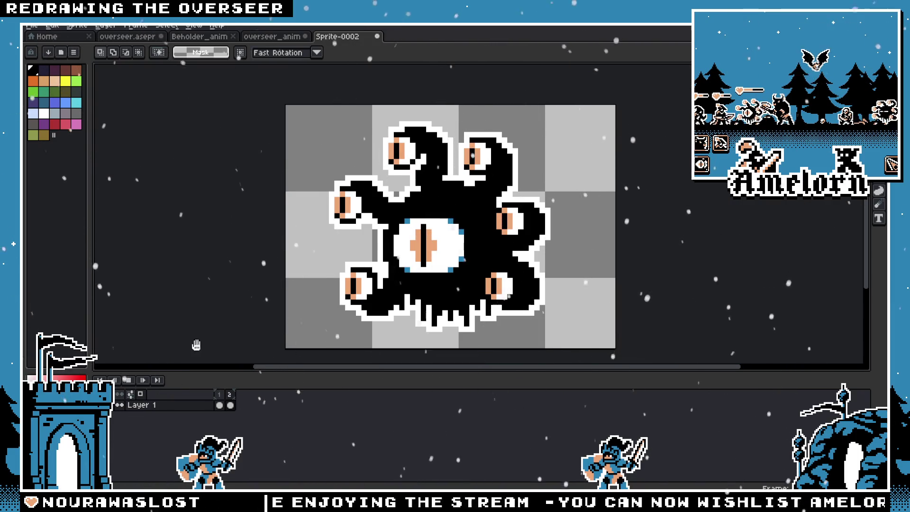
scroll(166, 359, down, 1)
scroll(194, 280, down, 1)
scroll(195, 293, up, 2)
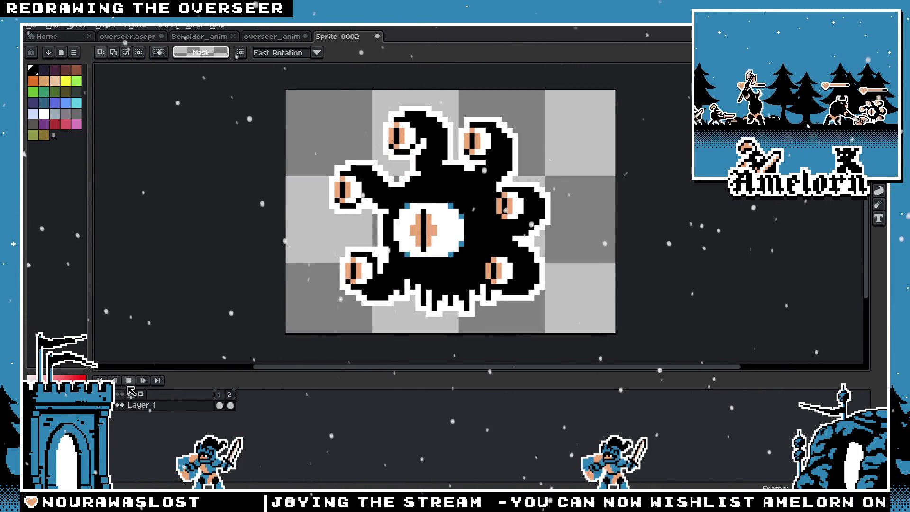
key(Return)
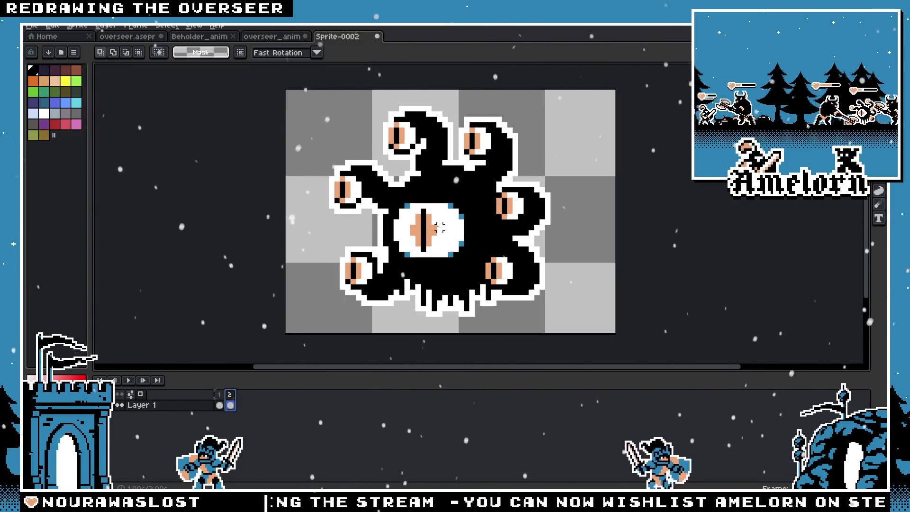
scroll(440, 214, up, 1)
drag(488, 173, 361, 283)
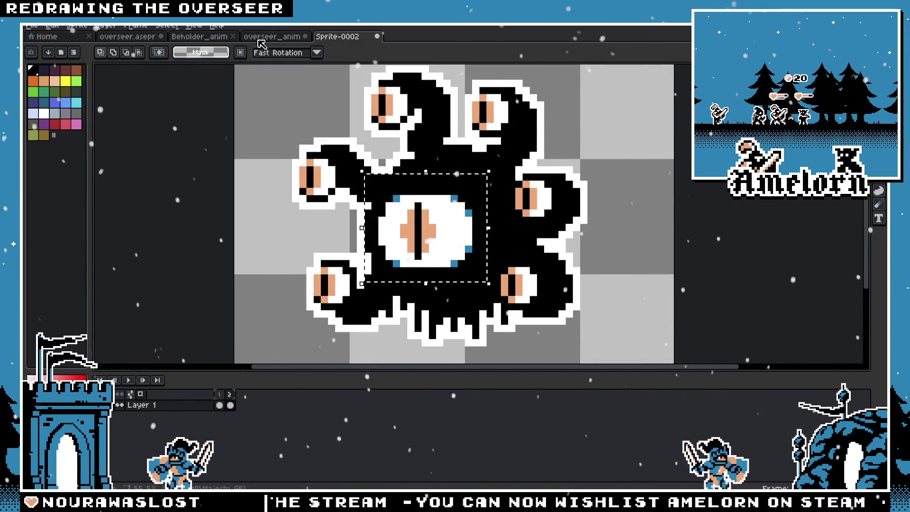
Switch to overseer_anim and scrub its timeline to the mid-blink frame 10
key(ctrl+shift+Tab)
drag(235, 397, 330, 398)
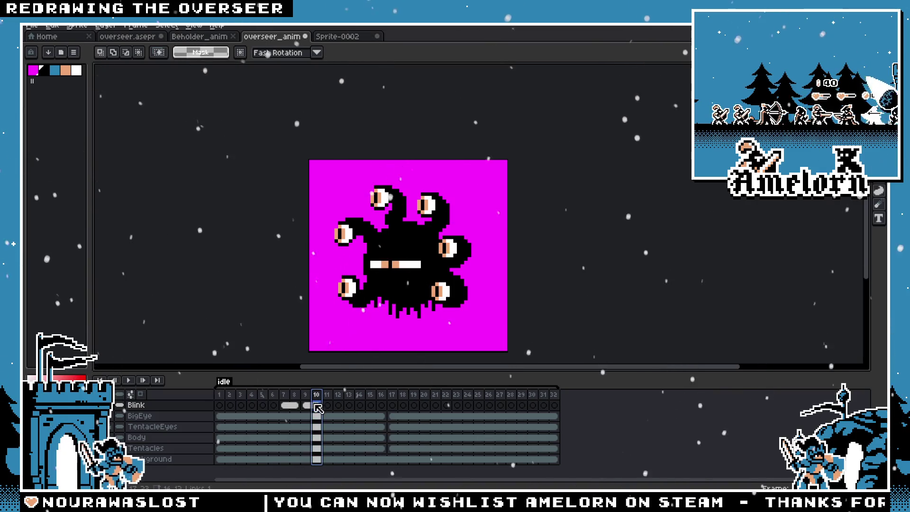
Inspect frames 7, 17 and 8 of the idle animation around the blink
click(285, 396)
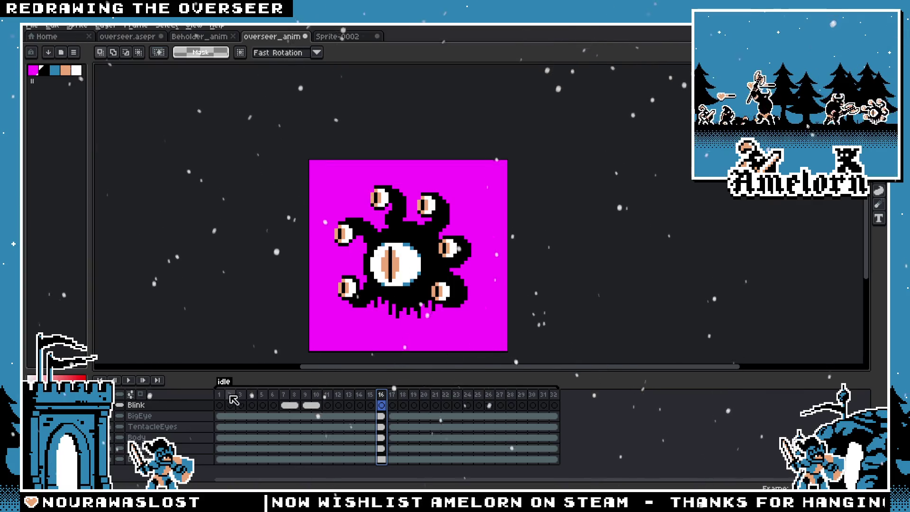
click(391, 397)
click(293, 399)
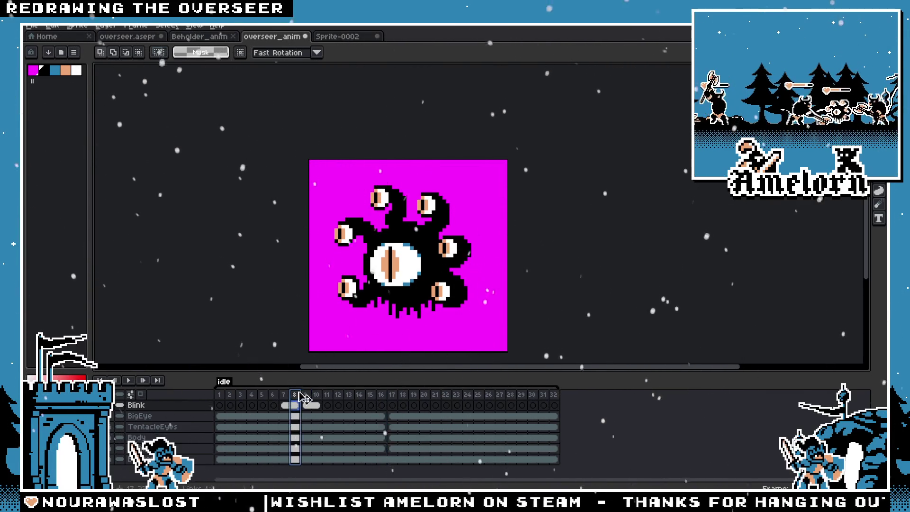